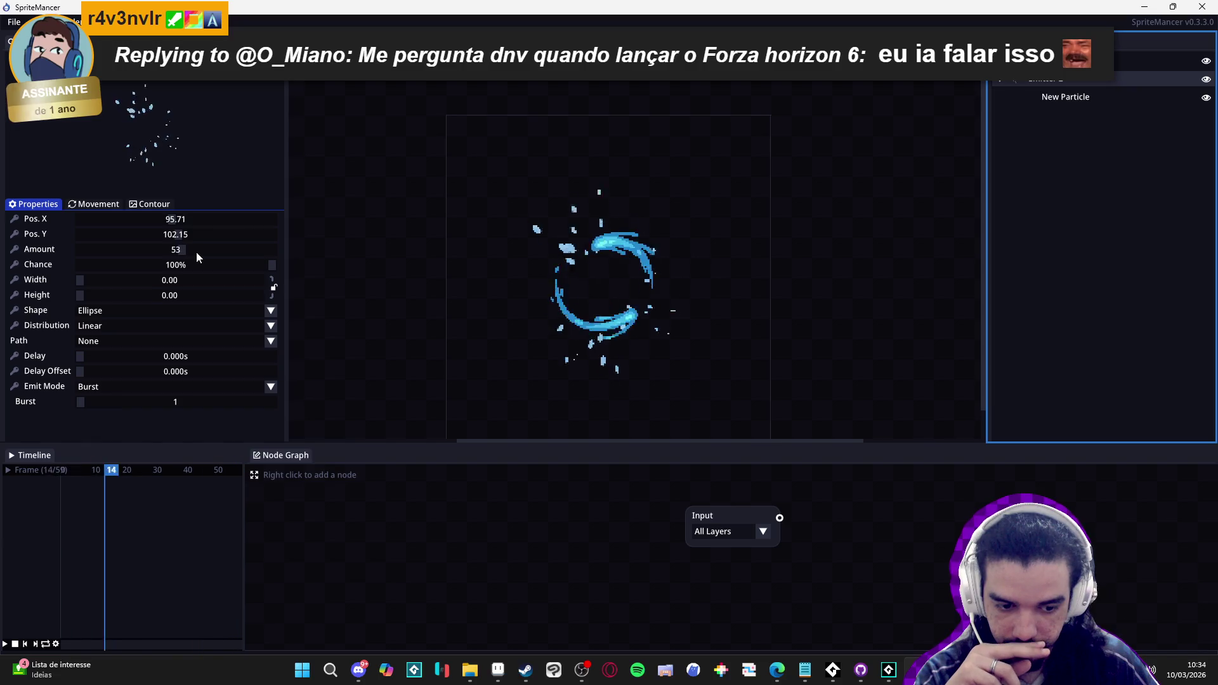
Scroll Emitter 2's Amount field up until the burst reaches 100 particles
{"action": "scroll", "coordinate": [196, 253], "scroll_direction": "up", "scroll_amount": 13}
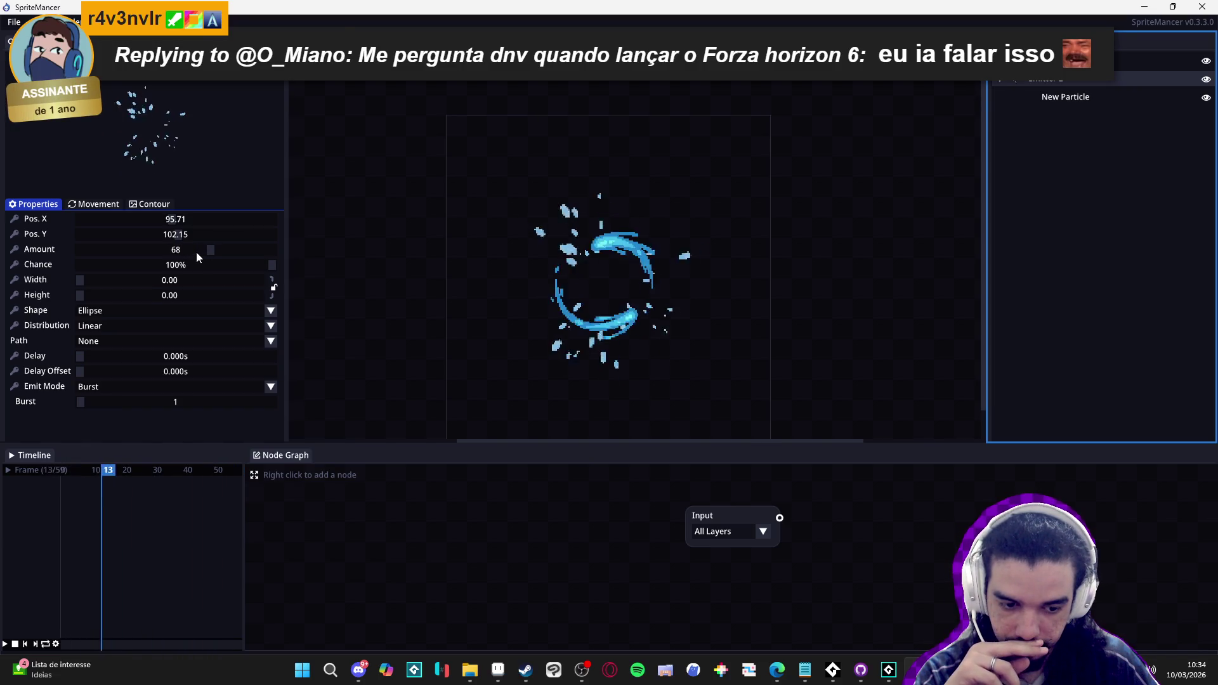
{"action": "scroll", "coordinate": [196, 253], "scroll_direction": "up", "scroll_amount": 10}
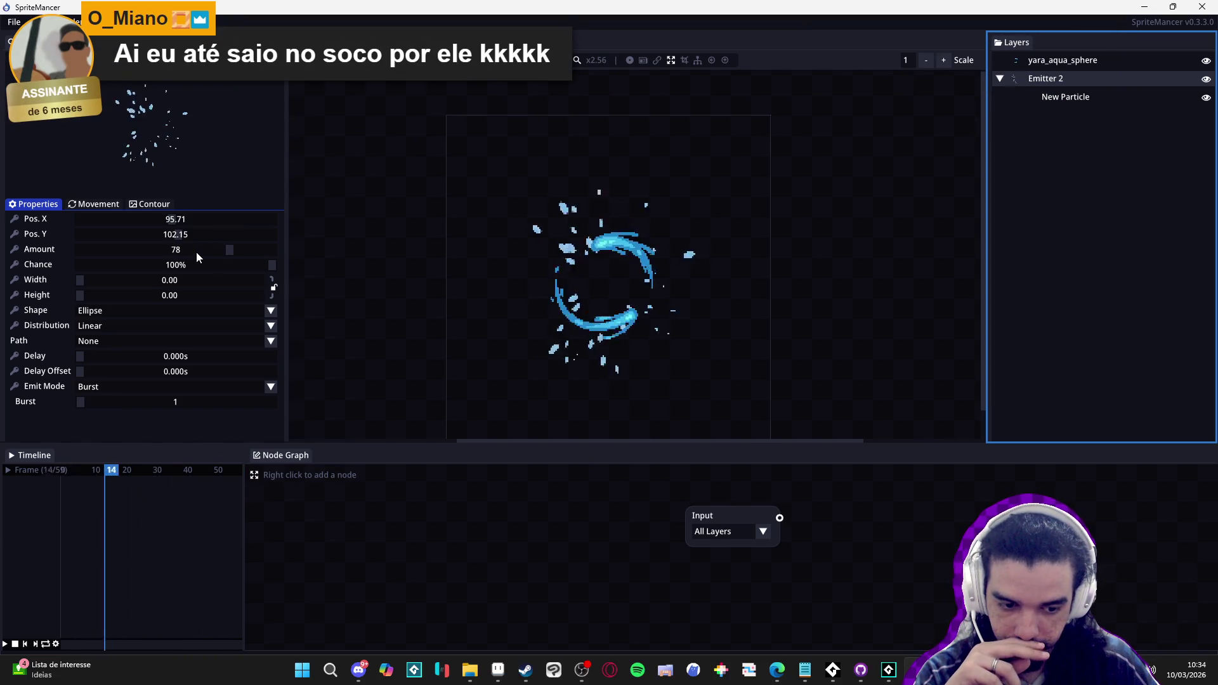
{"action": "scroll", "coordinate": [196, 253], "scroll_direction": "up", "scroll_amount": 5}
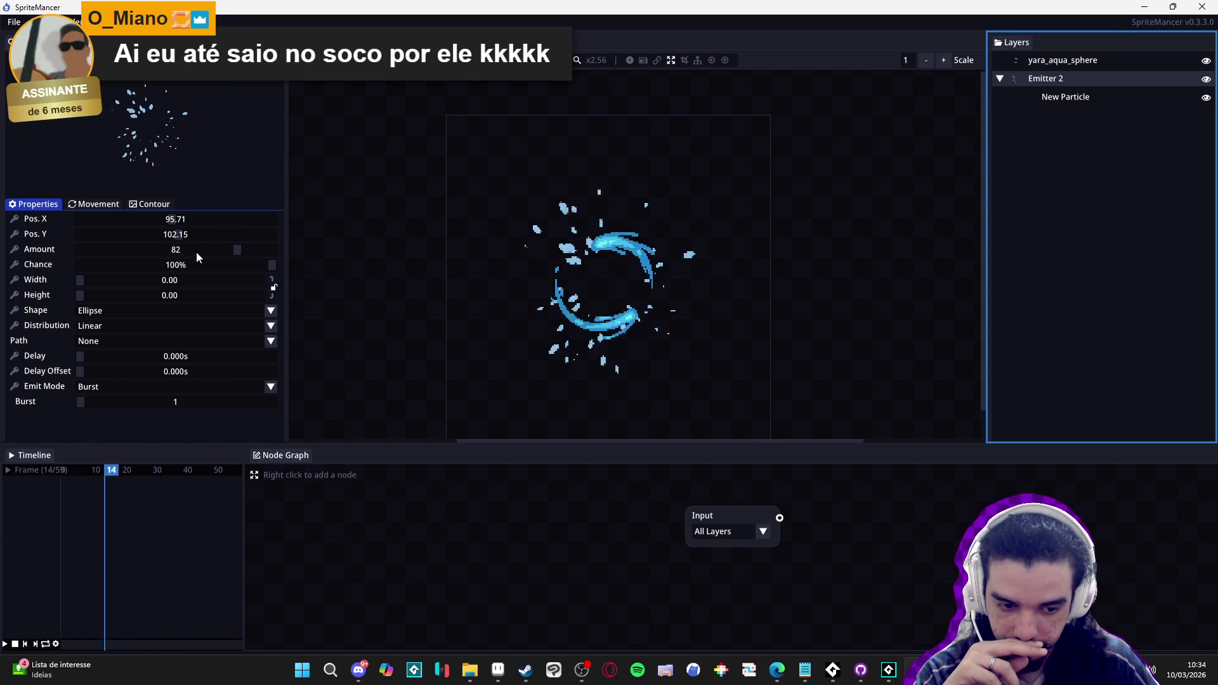
{"action": "scroll", "coordinate": [196, 253], "scroll_direction": "up", "scroll_amount": 5}
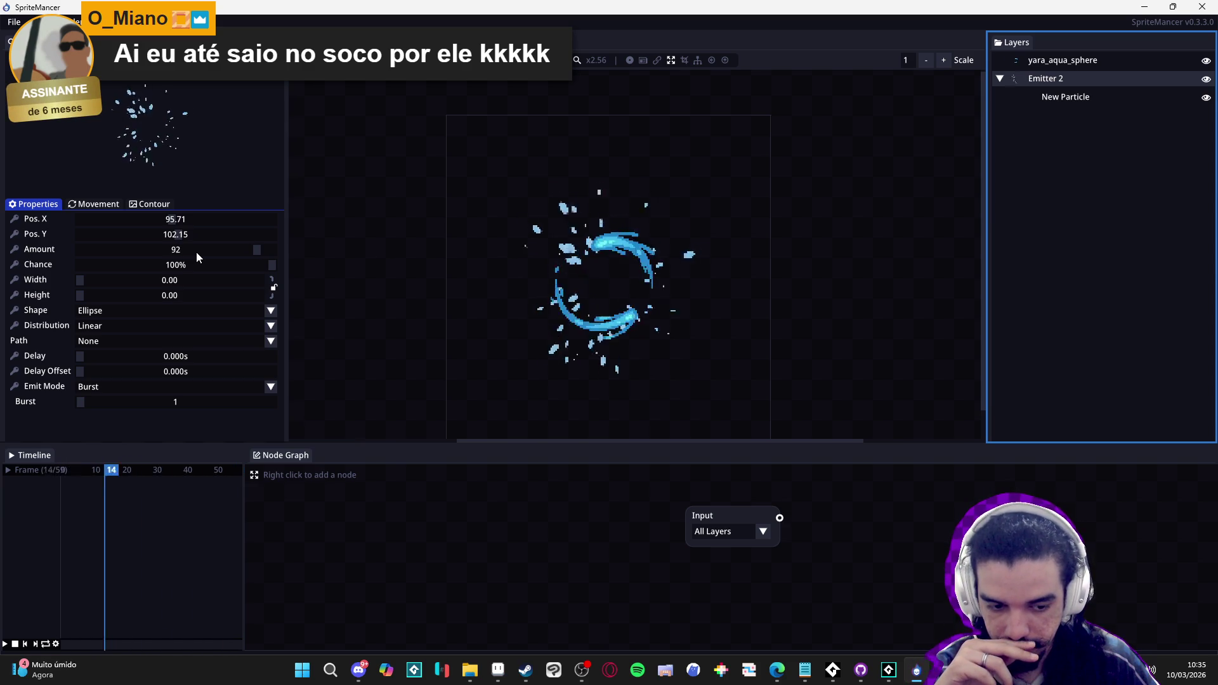
{"action": "scroll", "coordinate": [196, 252], "scroll_direction": "up", "scroll_amount": 5}
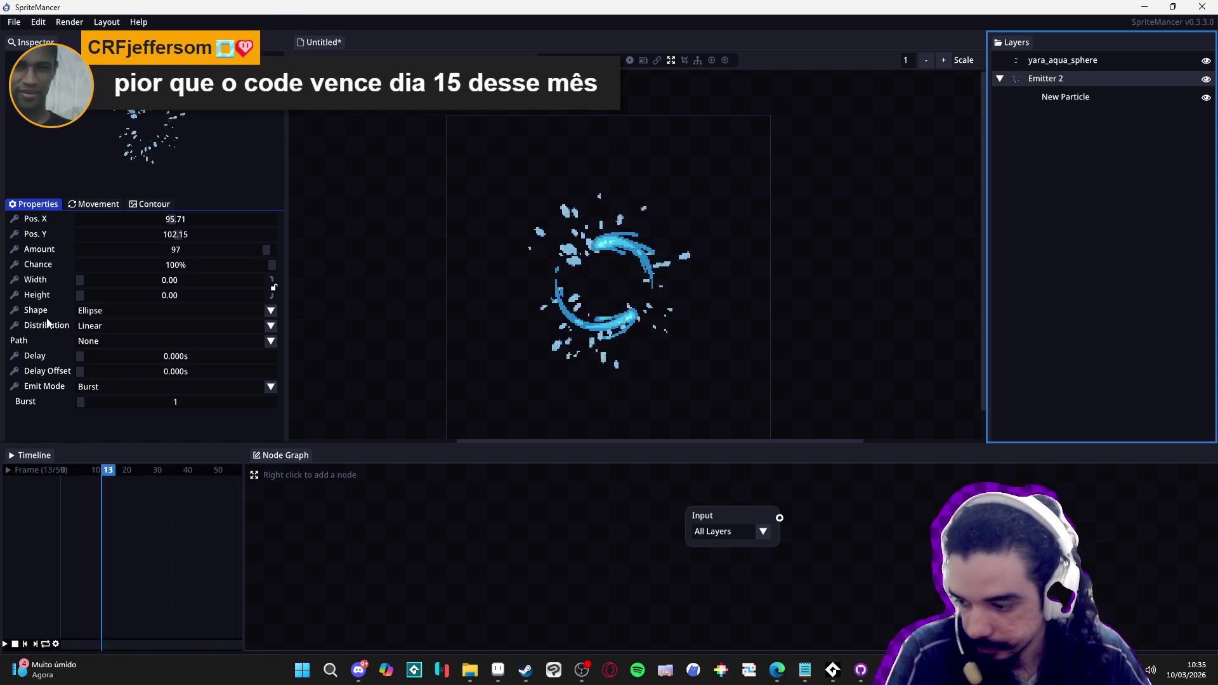
{"action": "scroll", "coordinate": [236, 254], "scroll_direction": "up", "scroll_amount": 3}
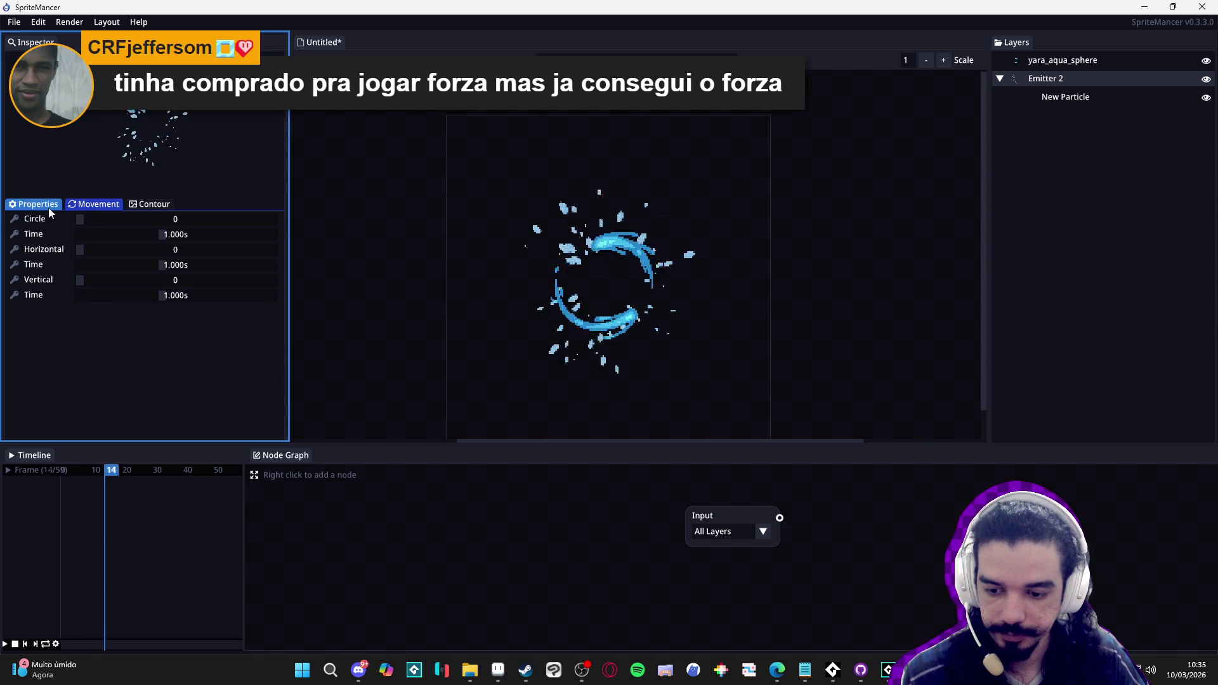
Select New Particle, expand its Direction settings and begin raising the wiggle value
{"action": "left_click", "coordinate": [1082, 97]}
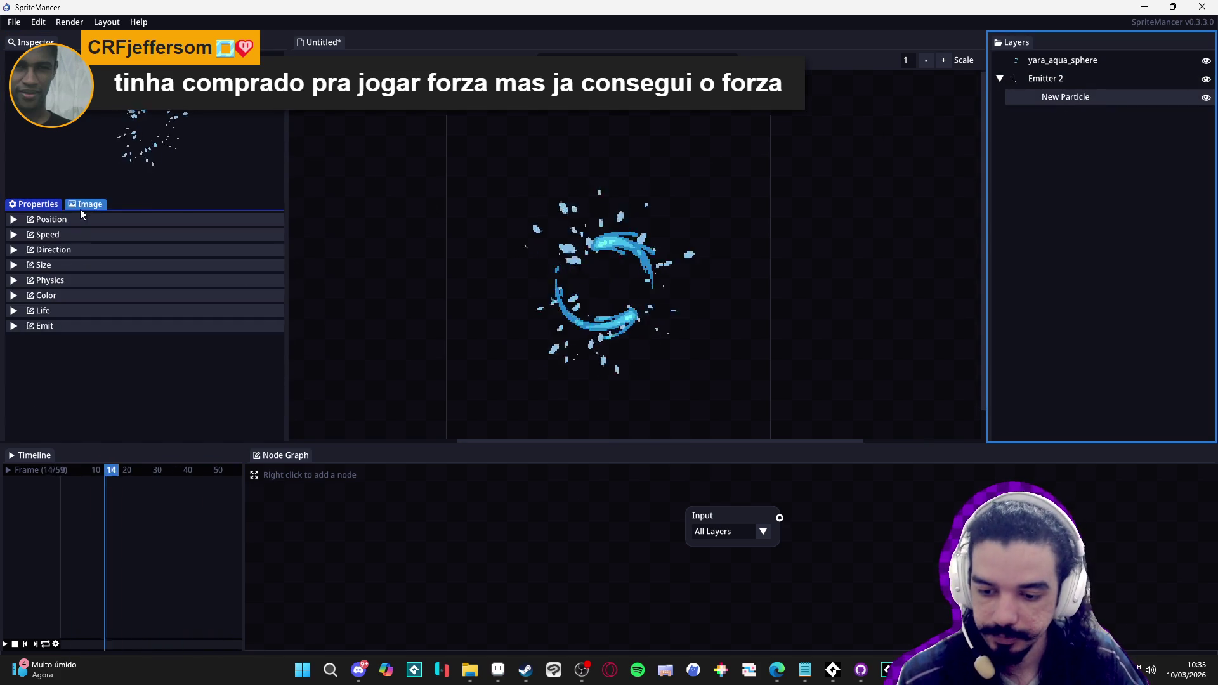
{"action": "left_click", "coordinate": [89, 249]}
{"action": "left_click_drag", "start_coordinate": [188, 434], "coordinate": [213, 433]}
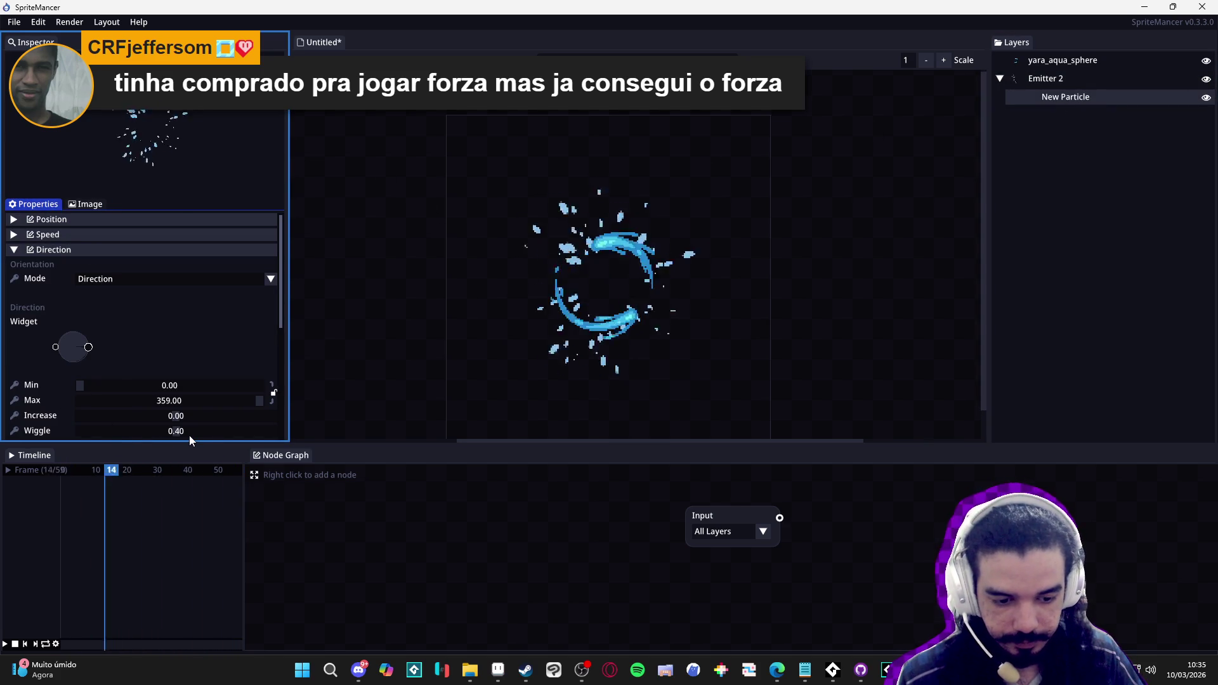
{"action": "scroll", "coordinate": [189, 435], "scroll_direction": "down", "scroll_amount": 11}
{"action": "scroll", "coordinate": [189, 435], "scroll_direction": "up", "scroll_amount": 20}
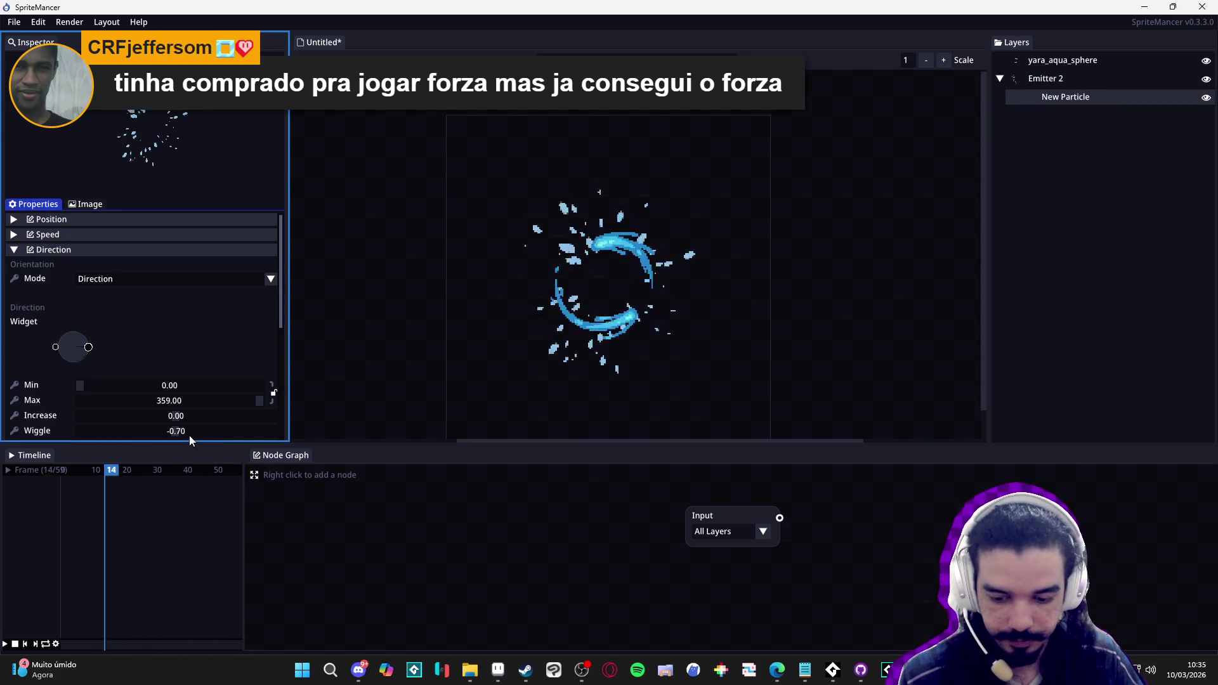
{"action": "scroll", "coordinate": [189, 434], "scroll_direction": "up", "scroll_amount": 20}
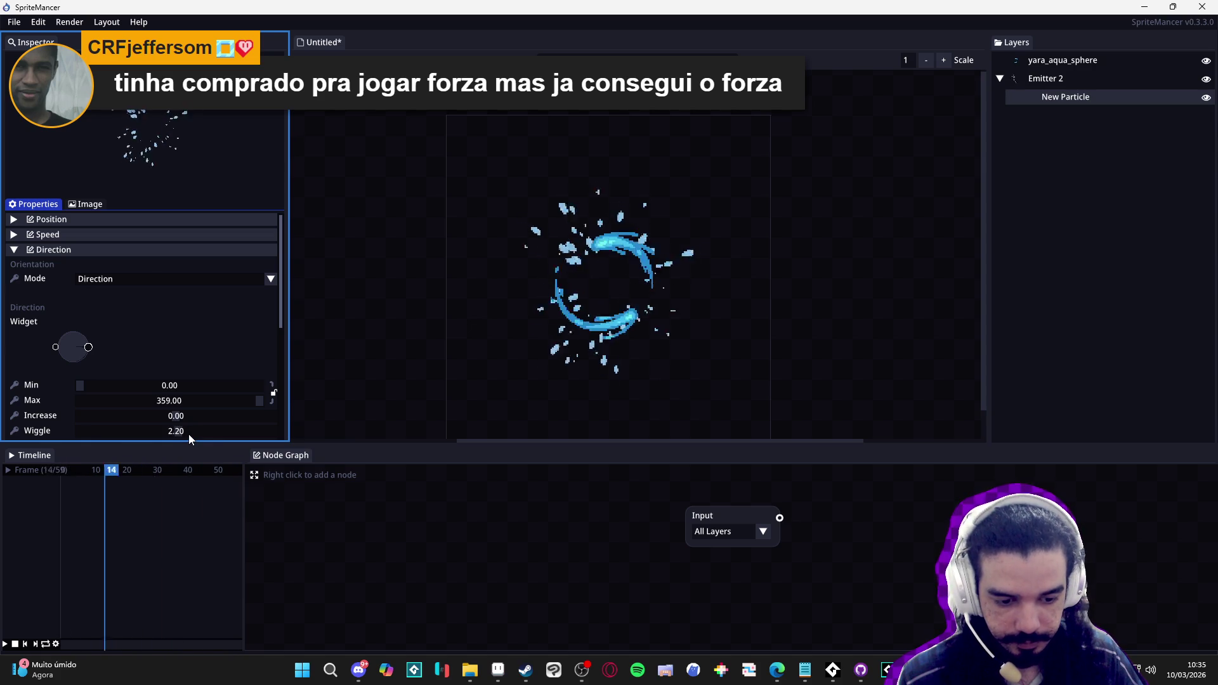
{"action": "scroll", "coordinate": [188, 434], "scroll_direction": "up", "scroll_amount": 18}
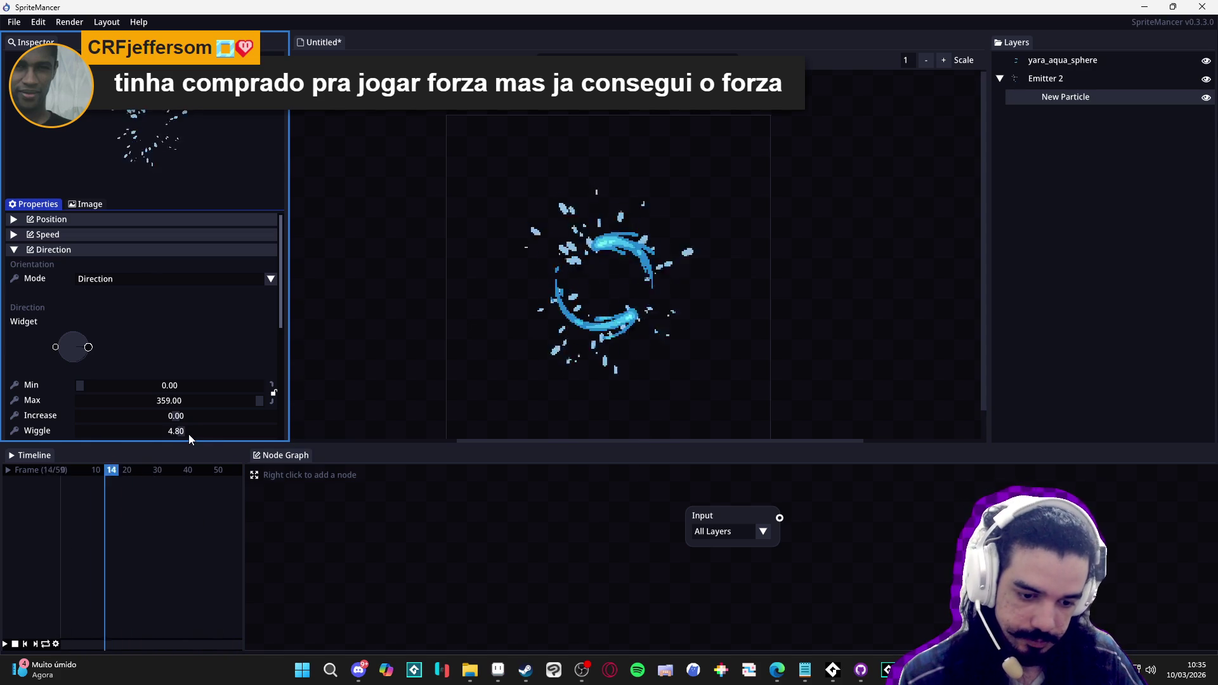
{"action": "scroll", "coordinate": [188, 434], "scroll_direction": "up", "scroll_amount": 3}
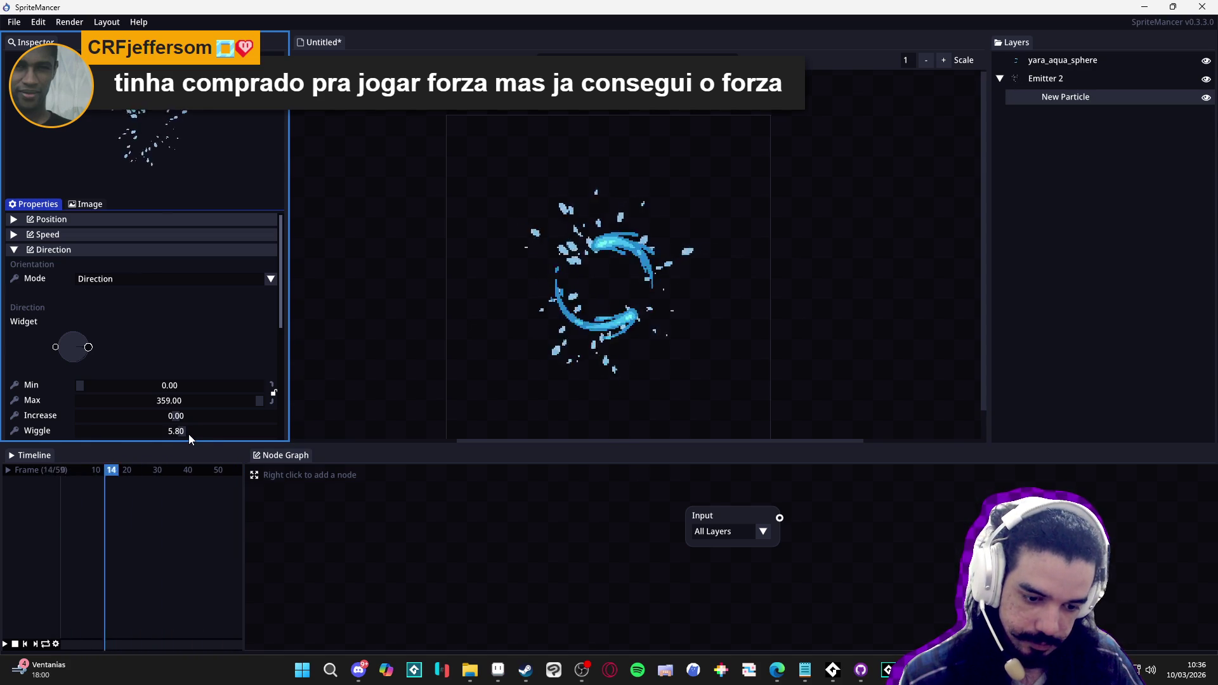
Fine-tune the New Particle's direction wiggle to 16.93
{"action": "scroll", "coordinate": [229, 333], "scroll_direction": "down", "scroll_amount": 1}
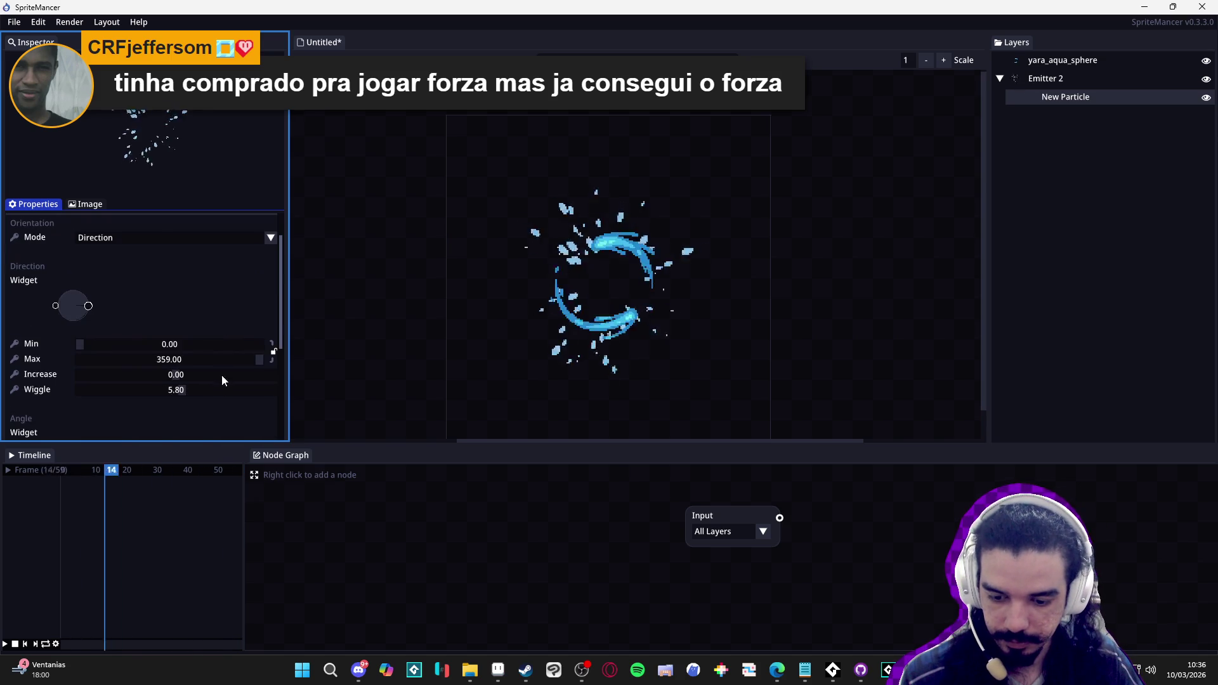
{"action": "scroll", "coordinate": [203, 387], "scroll_direction": "up", "scroll_amount": 18}
{"action": "scroll", "coordinate": [203, 386], "scroll_direction": "up", "scroll_amount": 4}
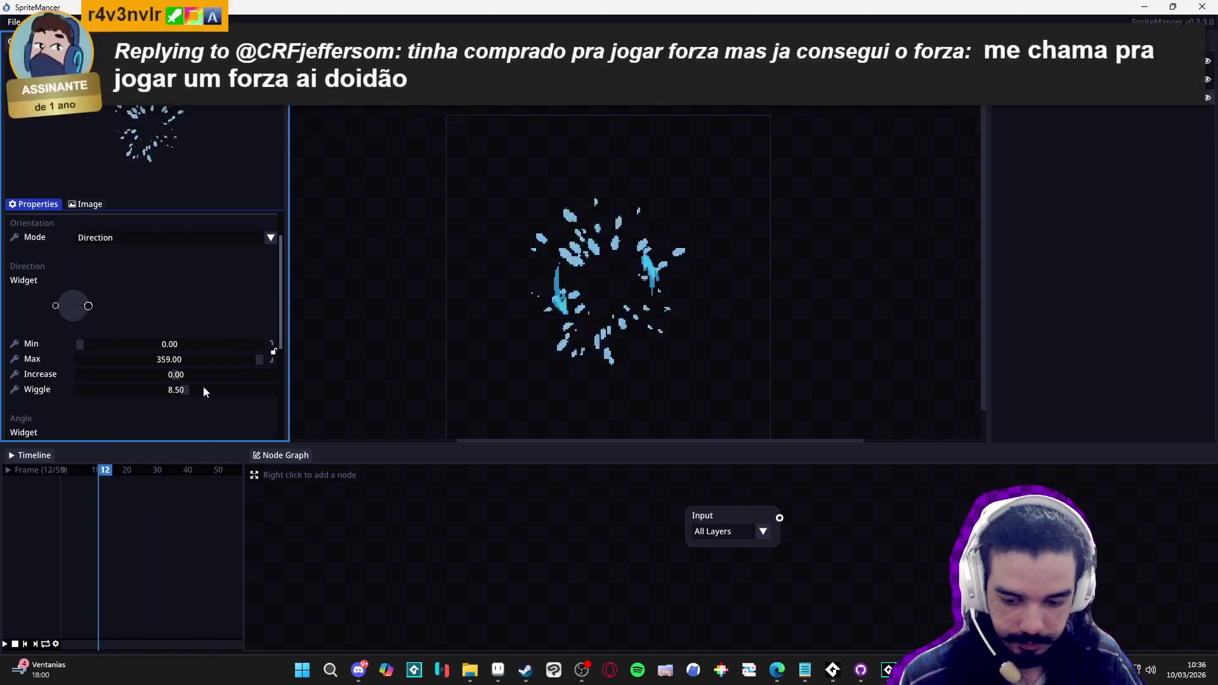
{"action": "left_click_drag", "start_coordinate": [198, 395], "coordinate": [222, 393]}
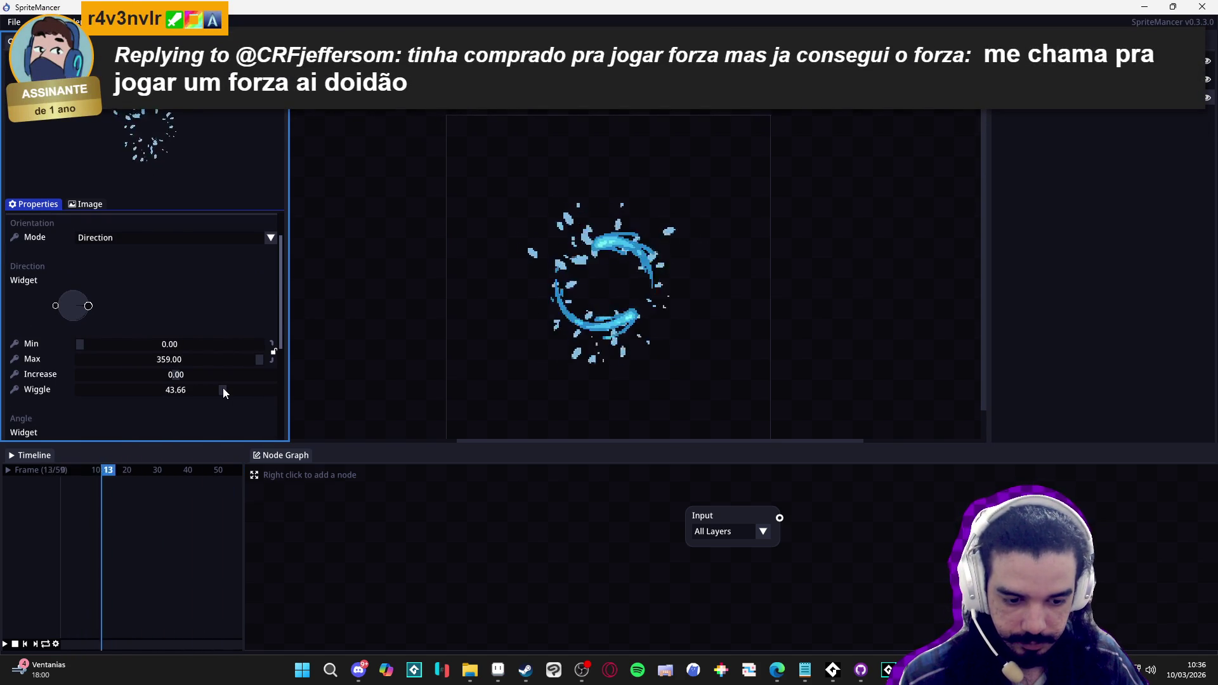
{"action": "mouse_move", "coordinate": [222, 393]}
{"action": "left_mouse_down"}
{"action": "mouse_move", "coordinate": [188, 387]}
{"action": "mouse_move", "coordinate": [211, 386]}
{"action": "mouse_move", "coordinate": [196, 398]}
{"action": "left_mouse_up"}
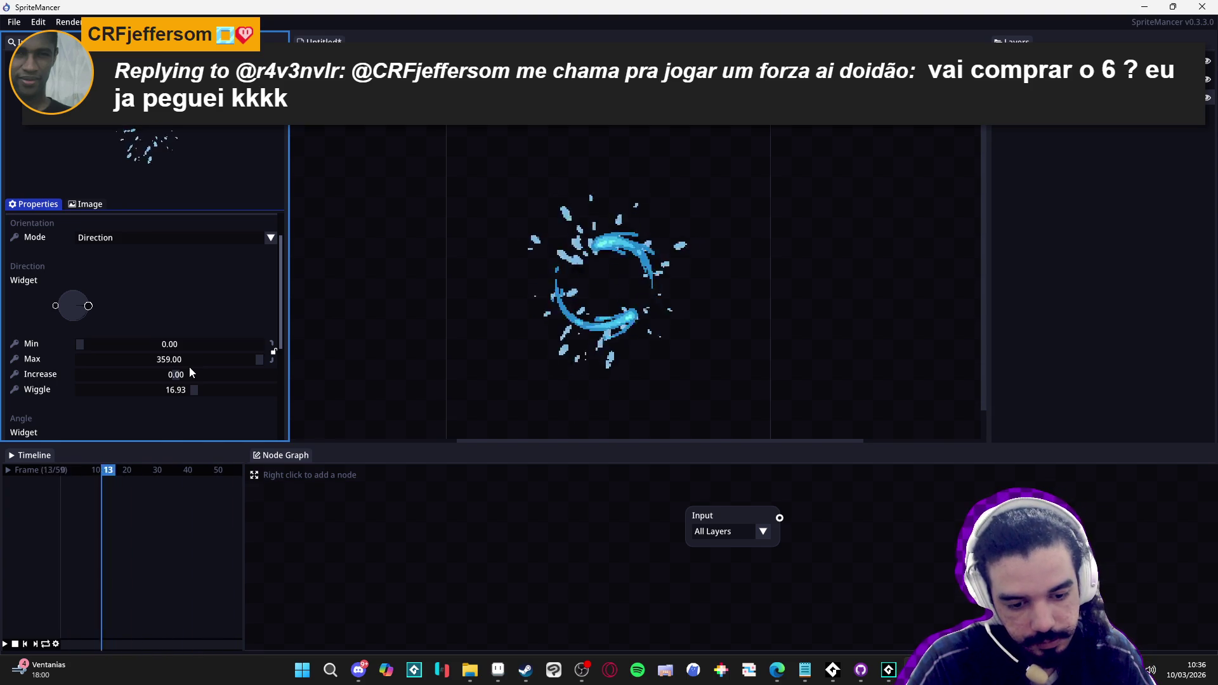
Render the aqua sphere animation: 60 frames at 122x132 as a Compact PNG Spritesheet
{"action": "scroll", "coordinate": [19, 409], "scroll_direction": "down", "scroll_amount": 5}
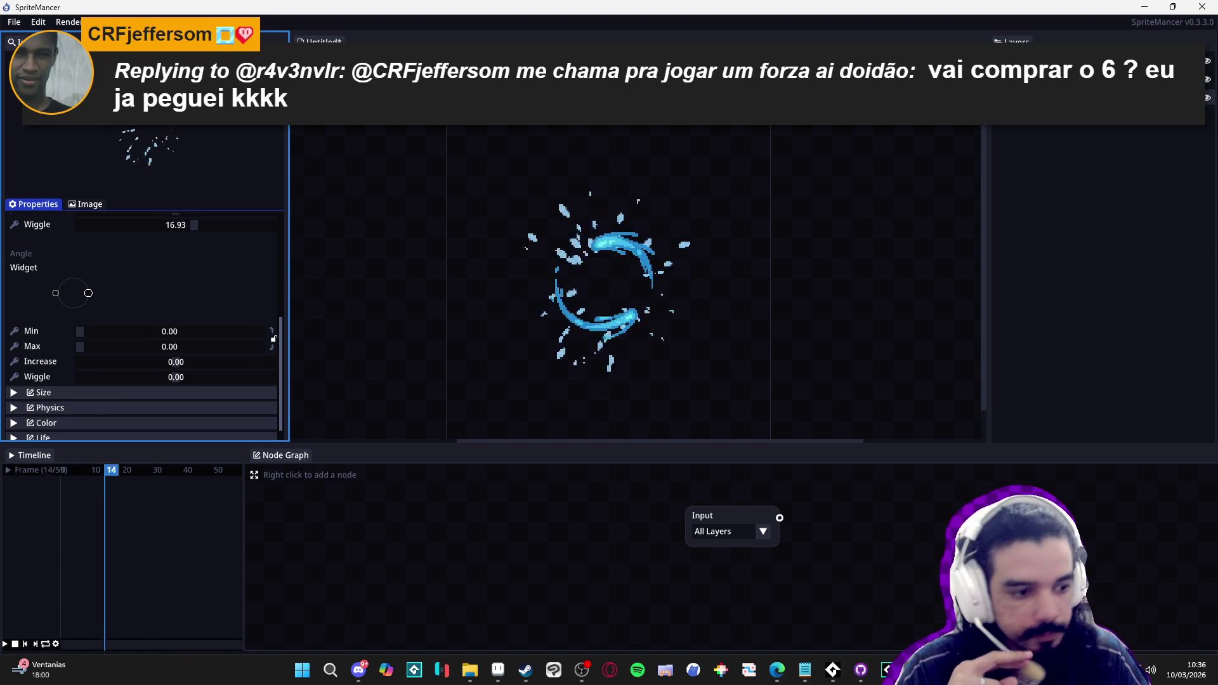
{"action": "left_click", "coordinate": [1016, 57]}
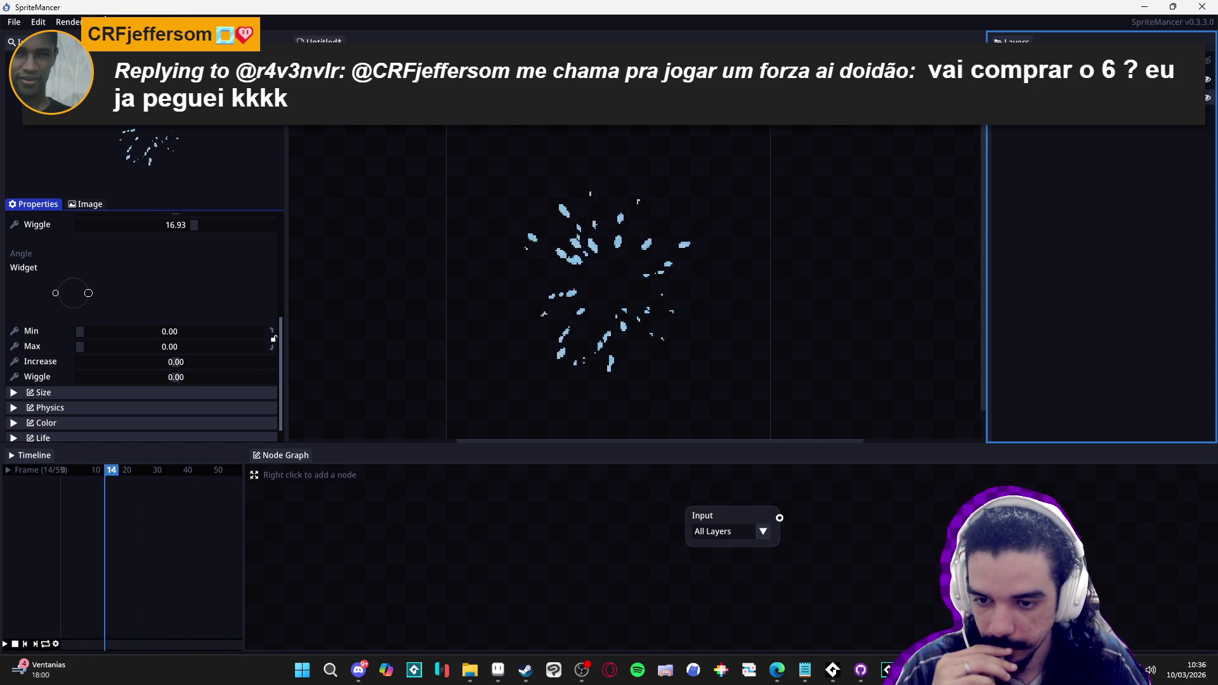
{"action": "left_click", "coordinate": [59, 24]}
{"action": "left_click", "coordinate": [73, 37]}
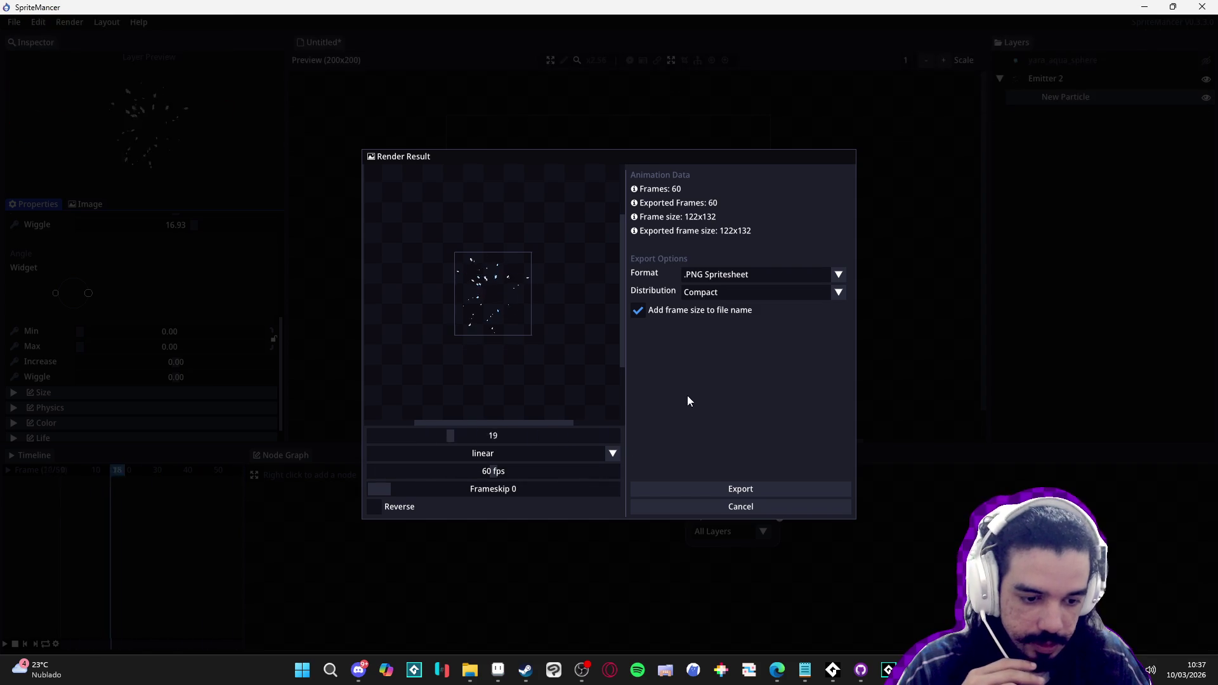
Change the render's export format to .GIF
{"action": "left_click", "coordinate": [780, 291]}
{"action": "left_click", "coordinate": [782, 291]}
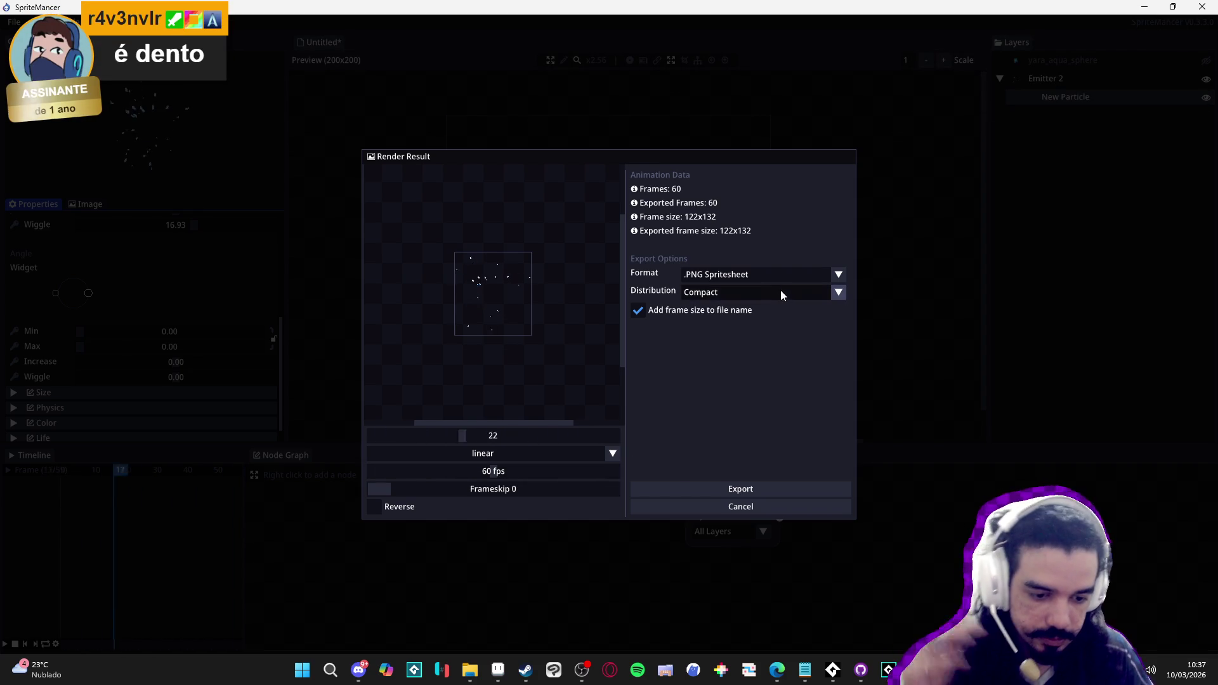
{"action": "left_click", "coordinate": [748, 267]}
{"action": "left_click", "coordinate": [713, 321]}
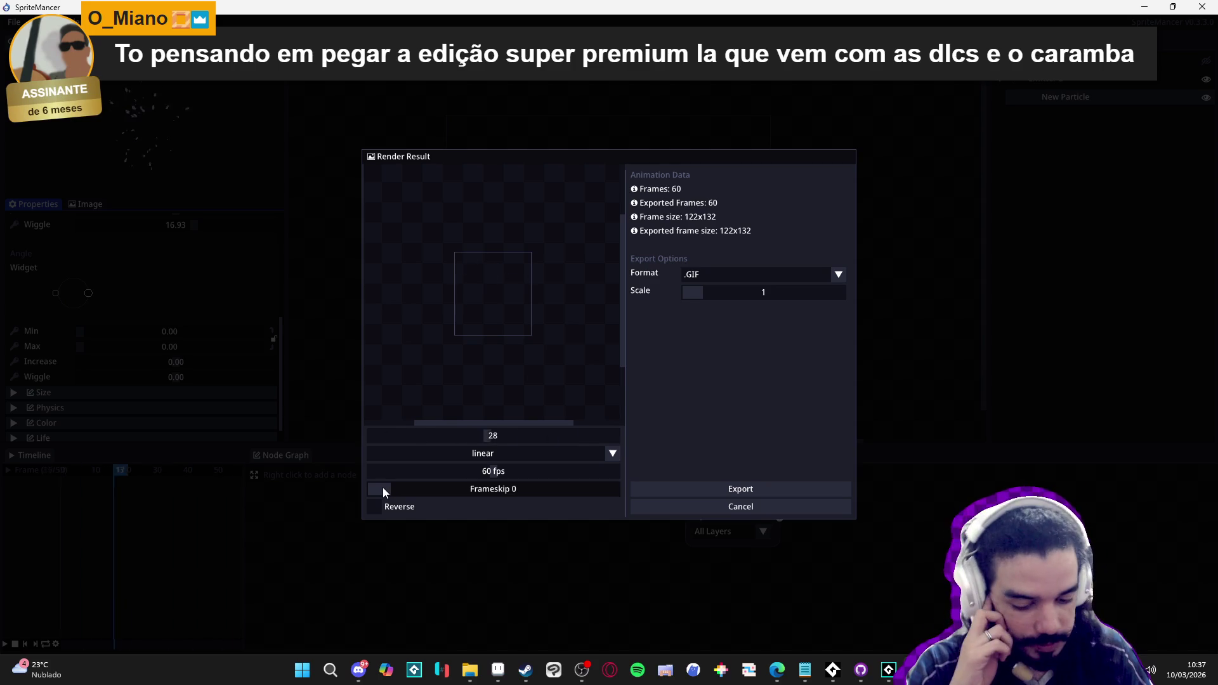
Set frameskip to 2 so 20 frames are exported, then export the file
{"action": "mouse_move", "coordinate": [383, 489]}
{"action": "left_mouse_down"}
{"action": "mouse_move", "coordinate": [547, 489]}
{"action": "mouse_move", "coordinate": [454, 491]}
{"action": "left_mouse_up"}
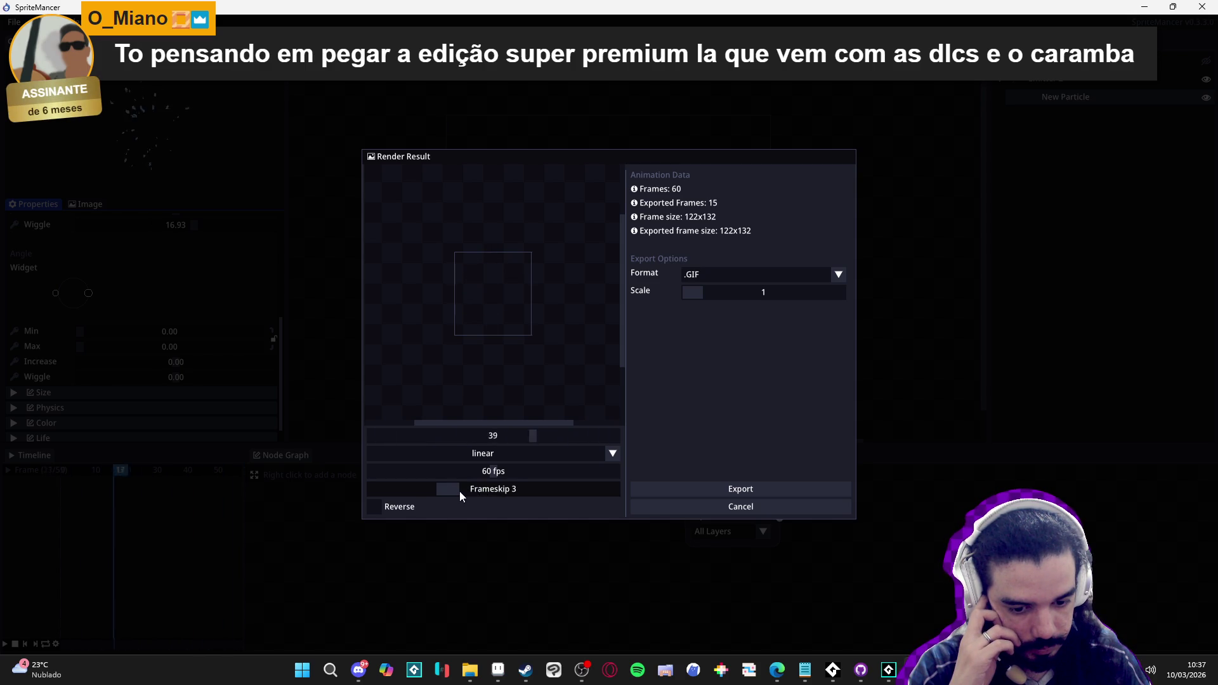
{"action": "mouse_move", "coordinate": [435, 490]}
{"action": "left_mouse_down"}
{"action": "mouse_move", "coordinate": [417, 486]}
{"action": "mouse_move", "coordinate": [436, 494]}
{"action": "left_mouse_up"}
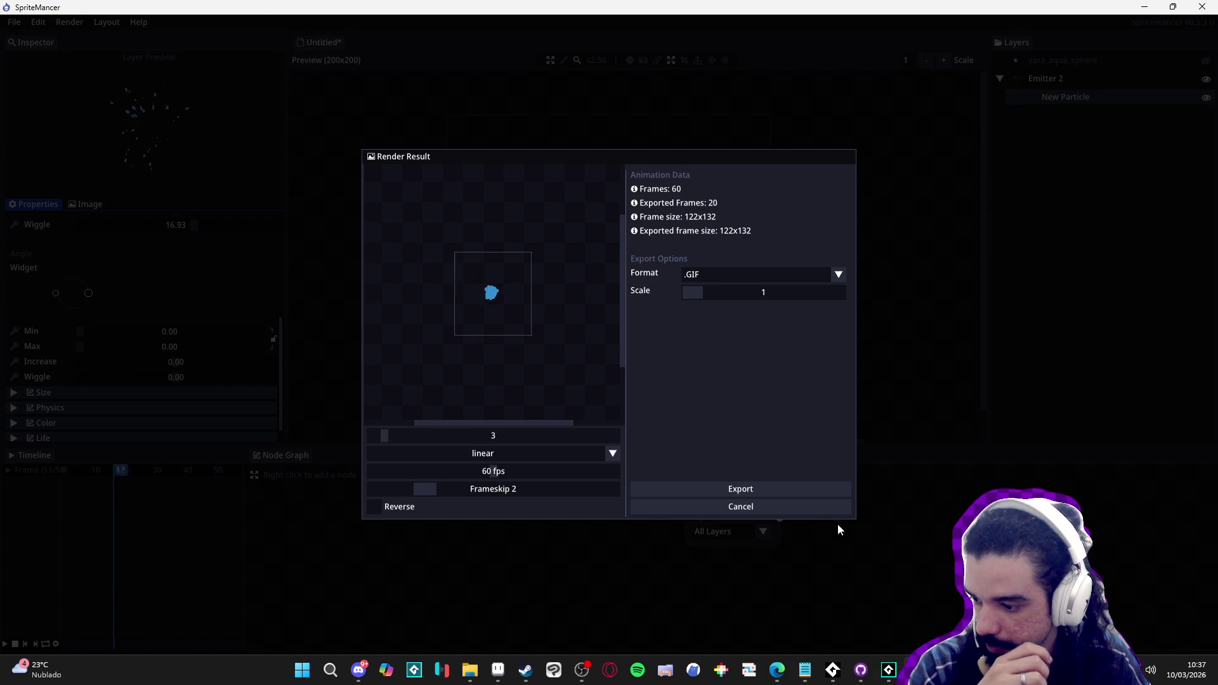
{"action": "left_click", "coordinate": [748, 491]}
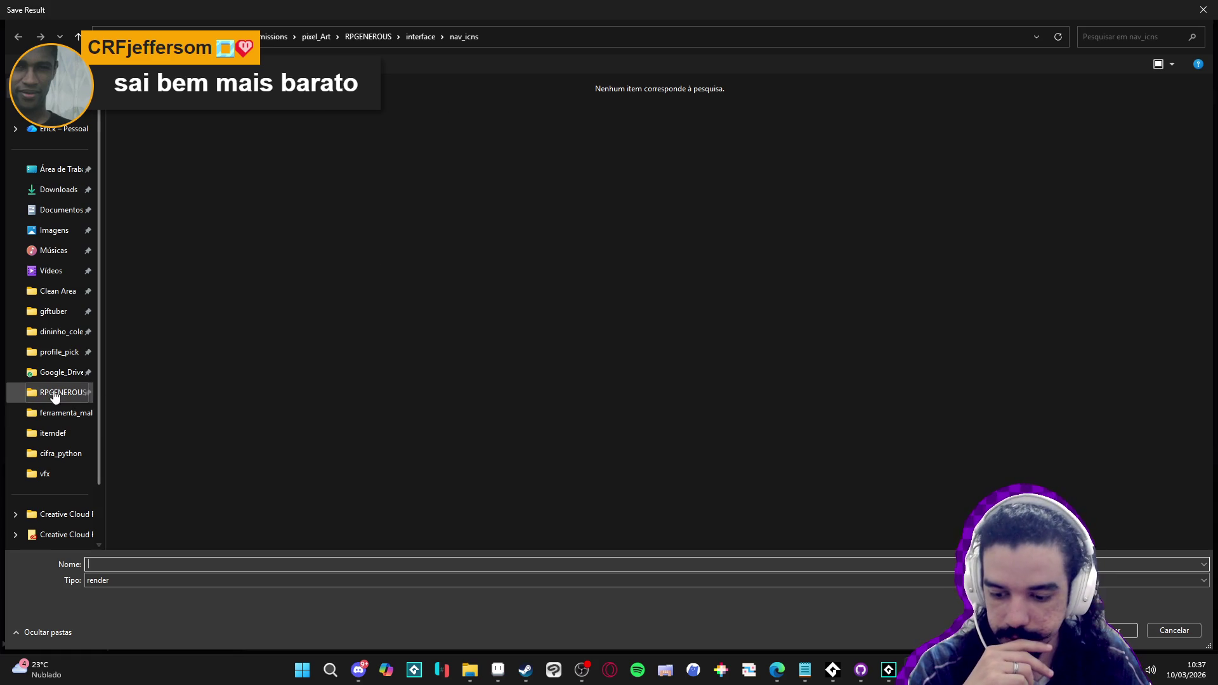
Save the GIF as yara_aqua_sphere_splash in RPGENEROUS/vfx/character_spells/yara/aqua_sphere
{"action": "left_click", "coordinate": [51, 394]}
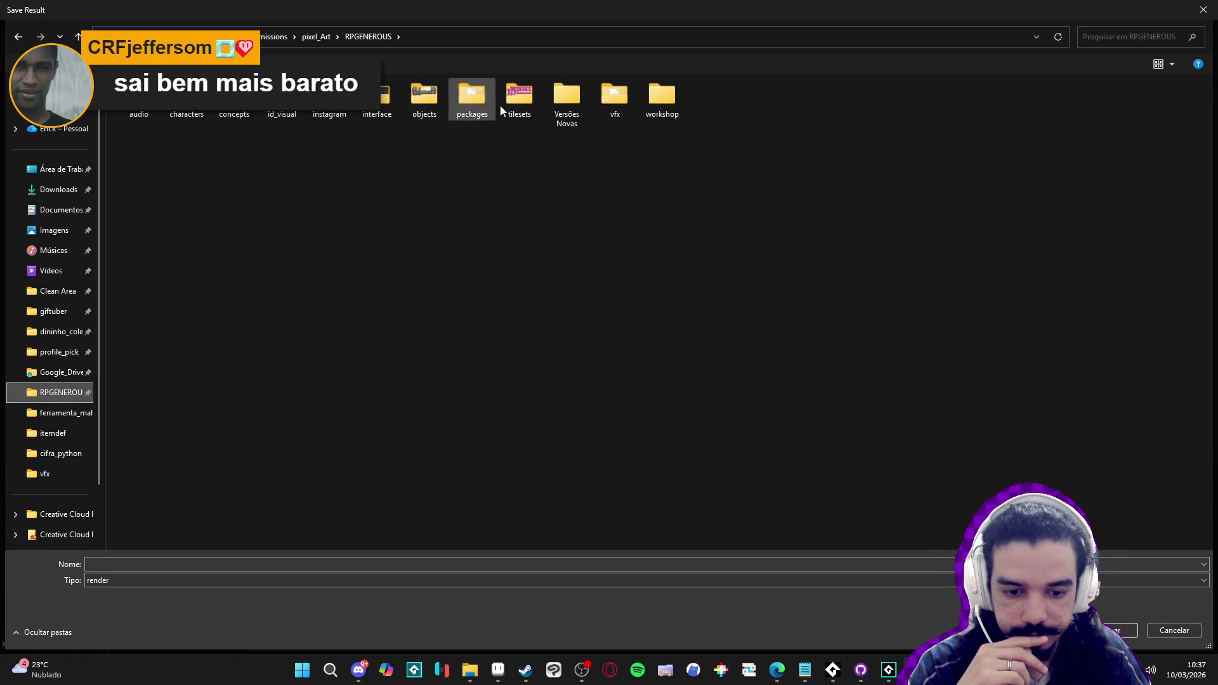
{"action": "double_click", "coordinate": [616, 101]}
{"action": "double_click", "coordinate": [288, 140]}
{"action": "double_click", "coordinate": [337, 105]}
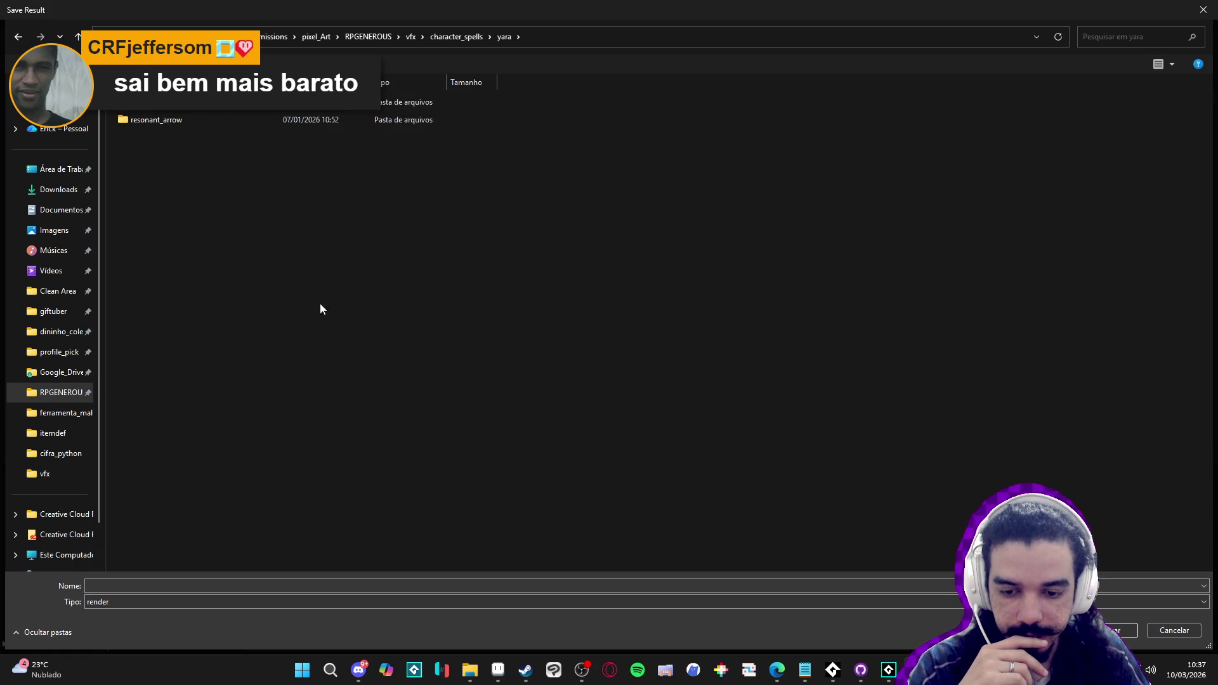
{"action": "double_click", "coordinate": [230, 120]}
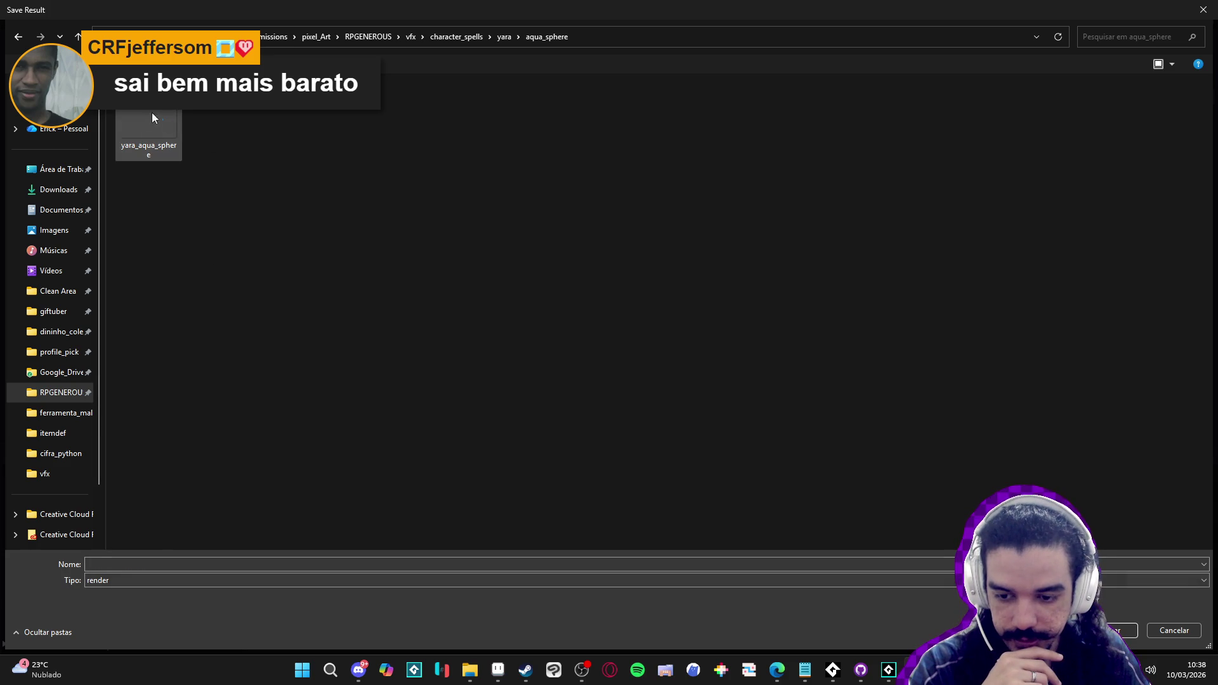
{"action": "double_click", "coordinate": [171, 563]}
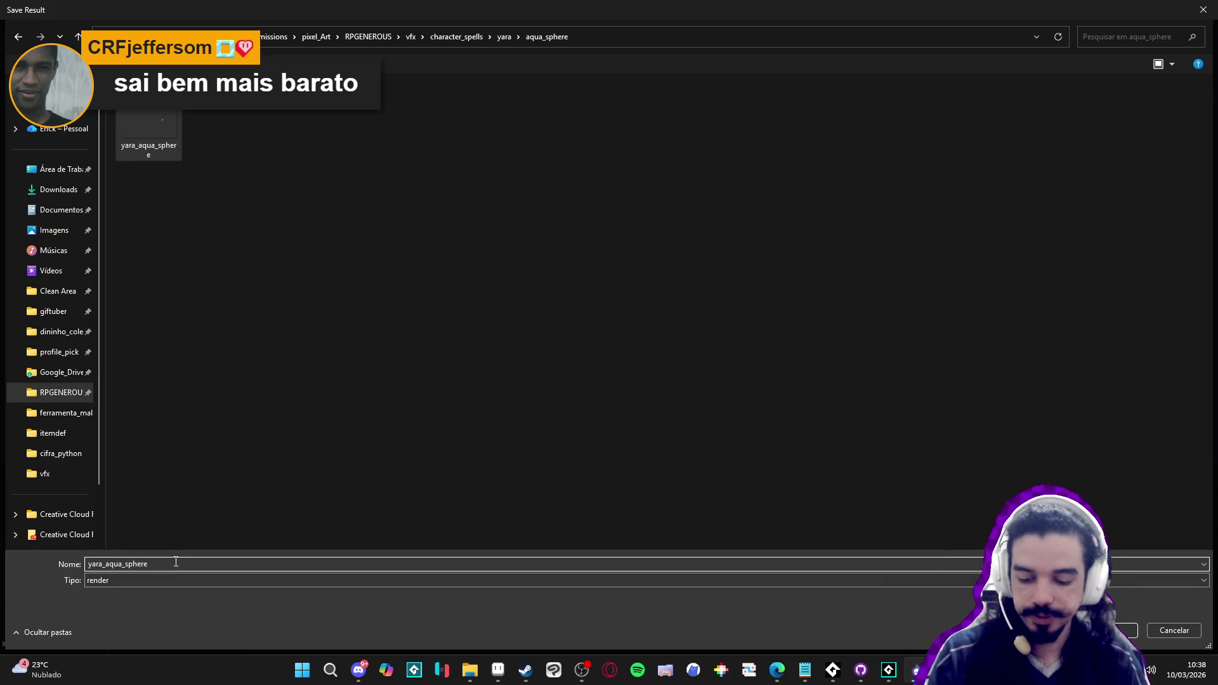
{"action": "type", "text": "_splash"}
{"action": "key", "text": "Return"}
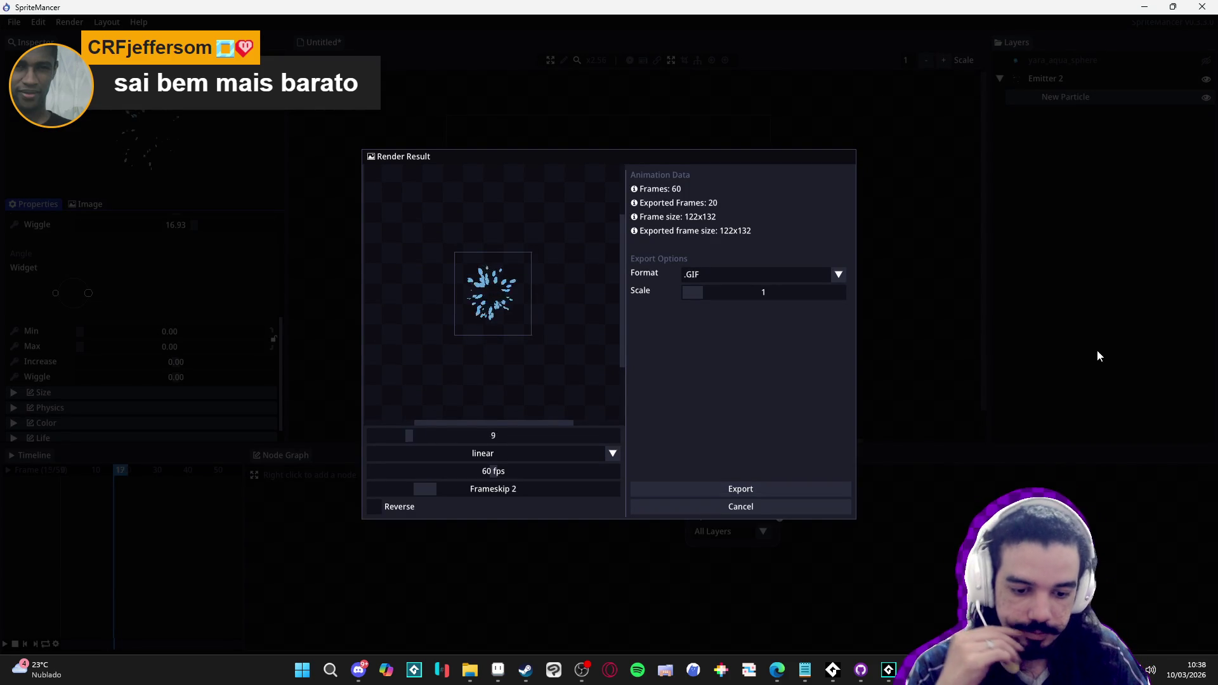
In the aqua sphere sprite, show the map background and Flattened layers and centre the scene
{"action": "left_click", "coordinate": [499, 670]}
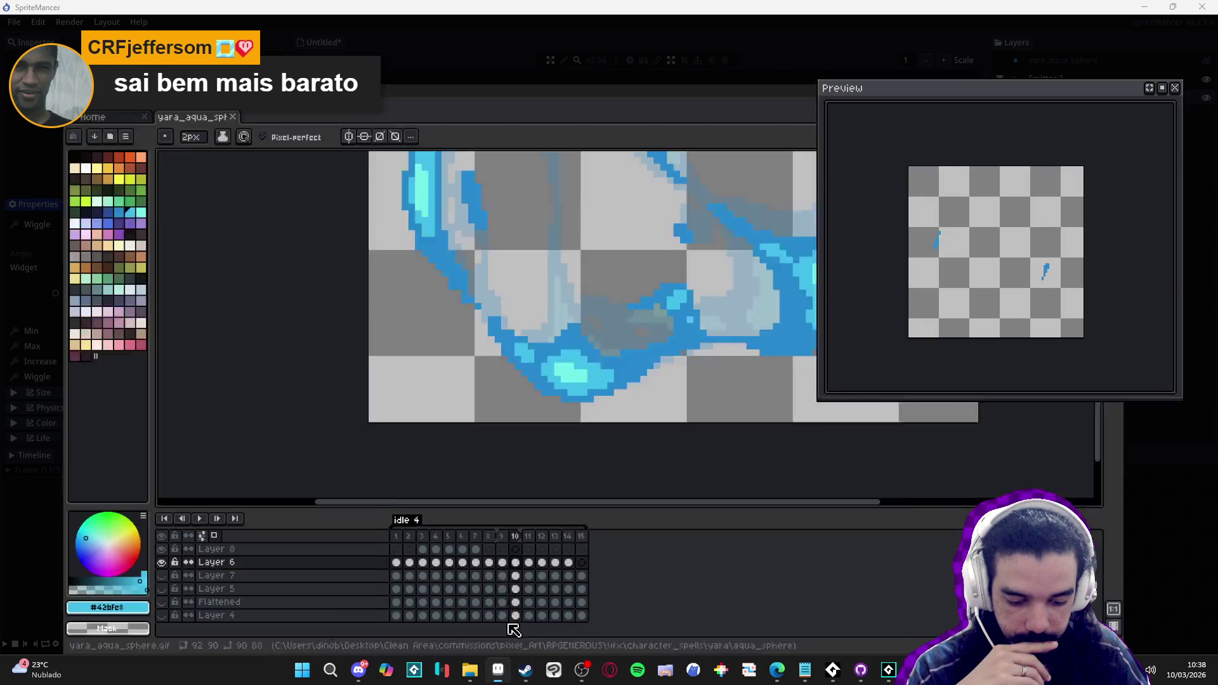
{"action": "scroll", "coordinate": [494, 346], "scroll_direction": "down", "scroll_amount": 2}
{"action": "key", "text": "ctrl+z"}
{"action": "key", "text": "ctrl+z"}
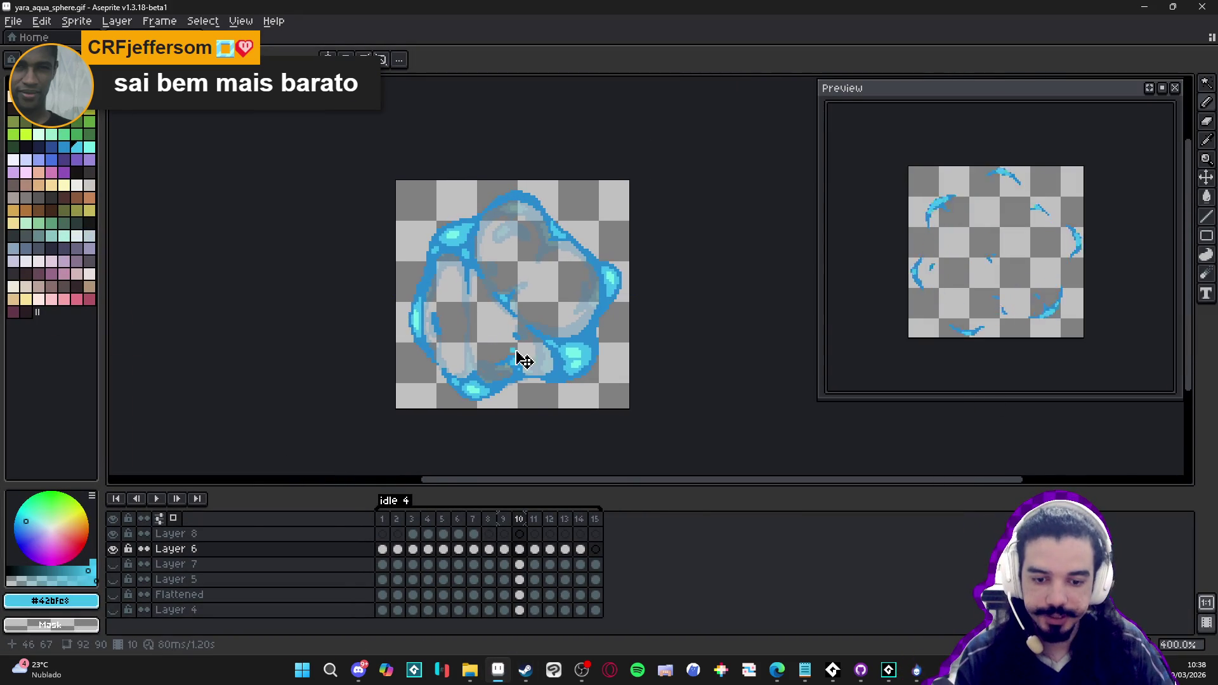
{"action": "scroll", "coordinate": [550, 356], "scroll_direction": "down", "scroll_amount": 2}
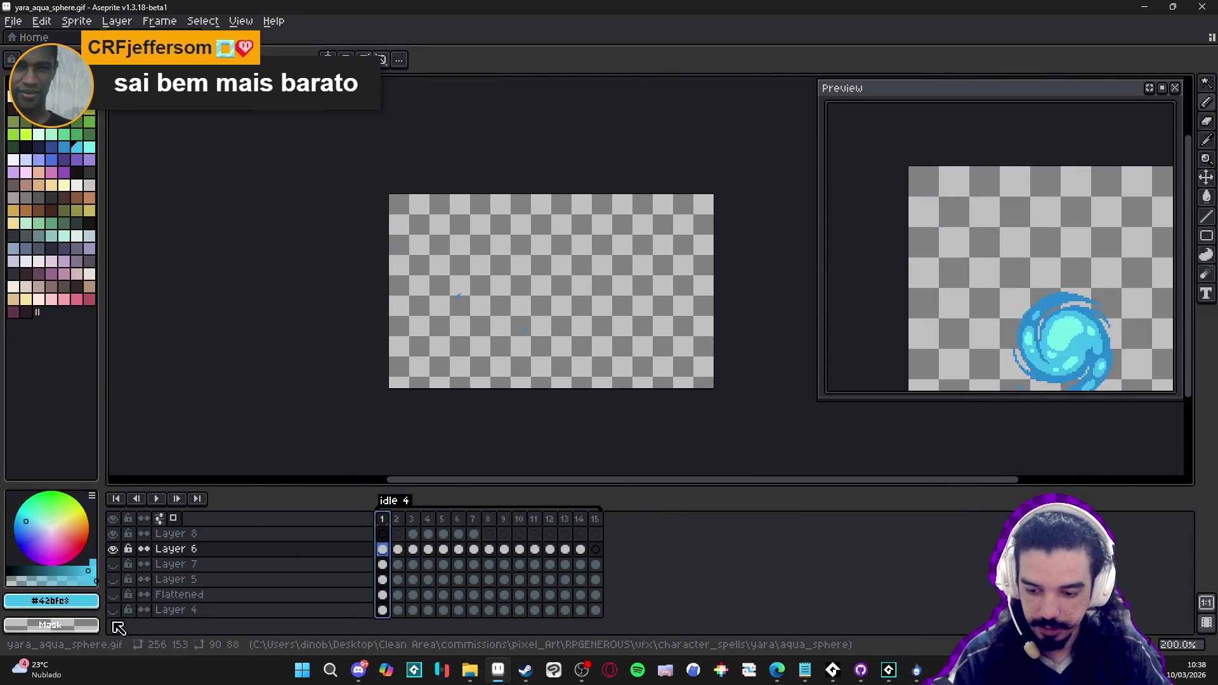
{"action": "left_click", "coordinate": [113, 610]}
{"action": "left_click", "coordinate": [115, 594]}
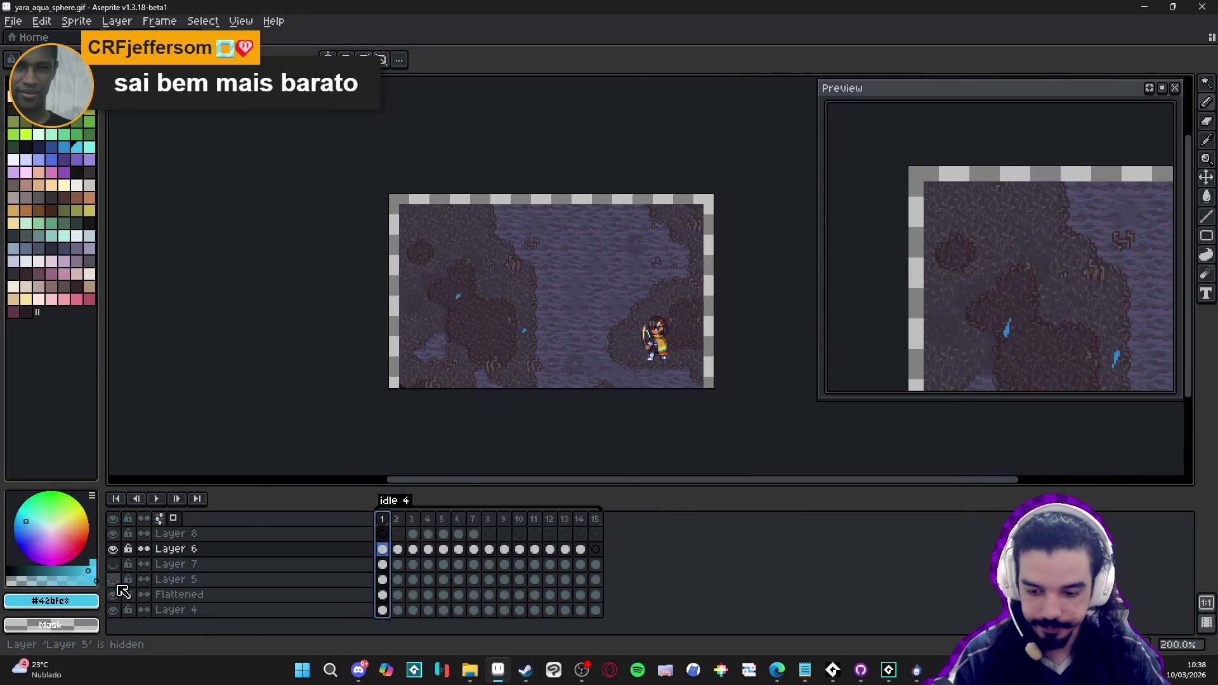
{"action": "left_click_drag", "start_coordinate": [921, 311], "coordinate": [897, 285]}
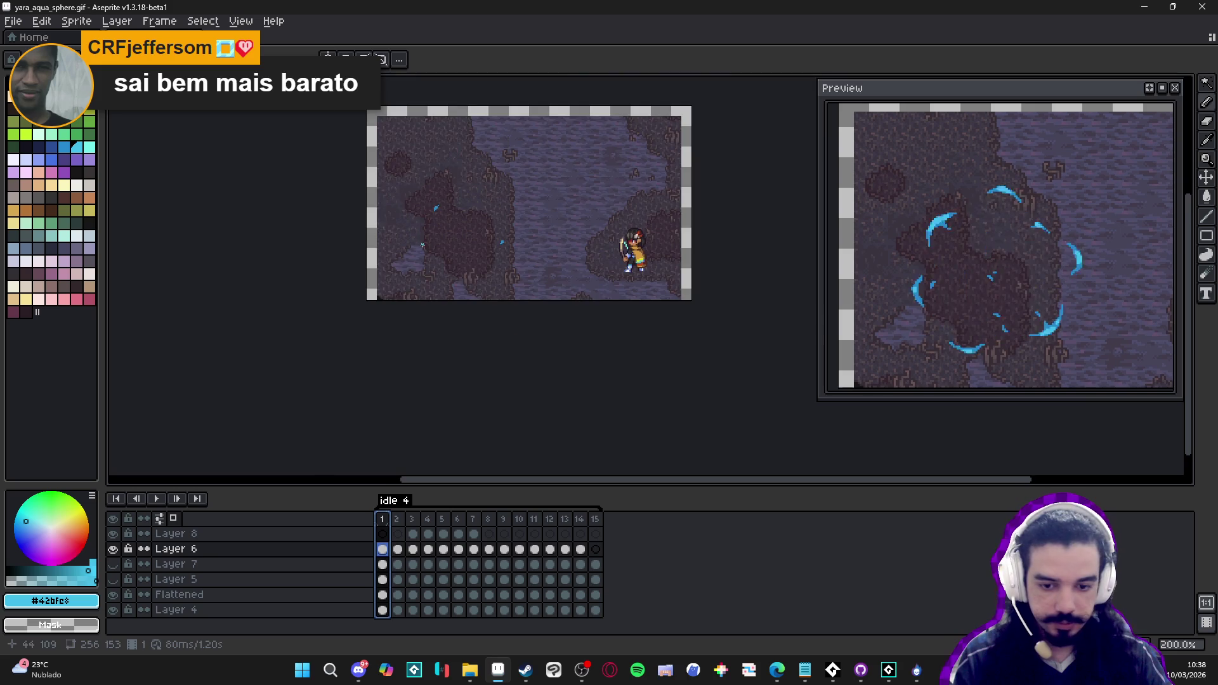
{"action": "scroll", "coordinate": [423, 245], "scroll_direction": "up", "scroll_amount": 1}
Go to frame 8 with the white circle and add a new empty layer
{"action": "left_click", "coordinate": [488, 519]}
{"action": "left_click", "coordinate": [519, 519]}
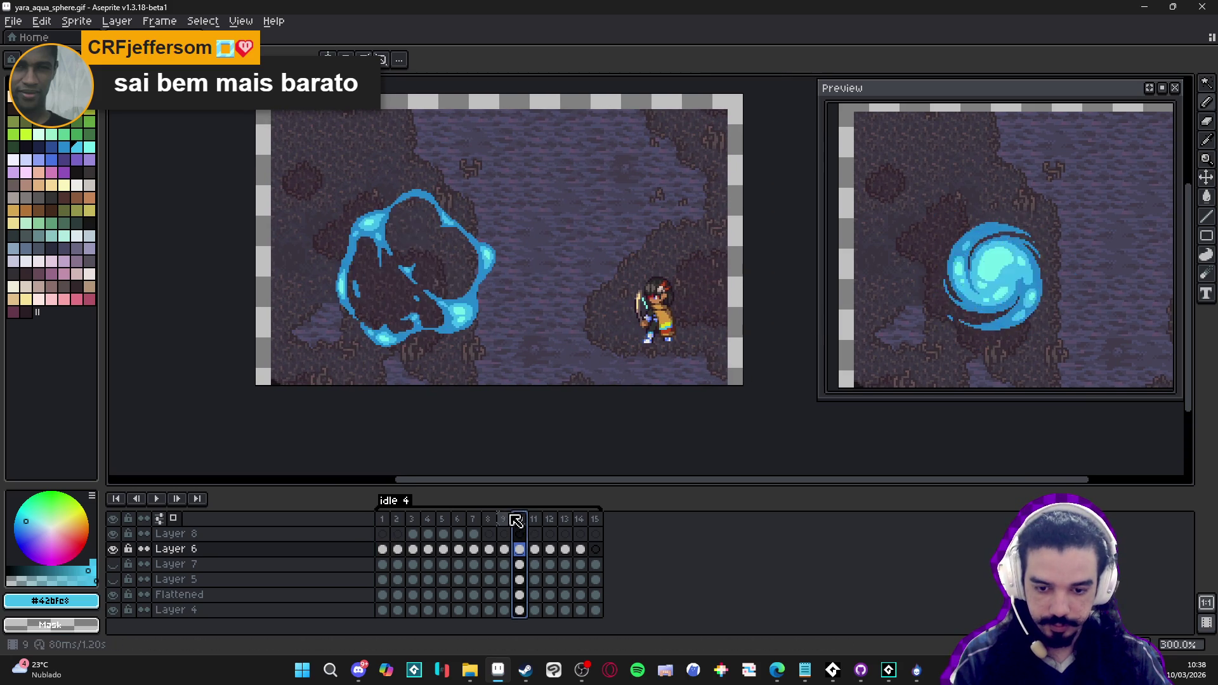
{"action": "key", "text": "Left"}
{"action": "key", "text": "Left"}
{"action": "key", "text": "Left"}
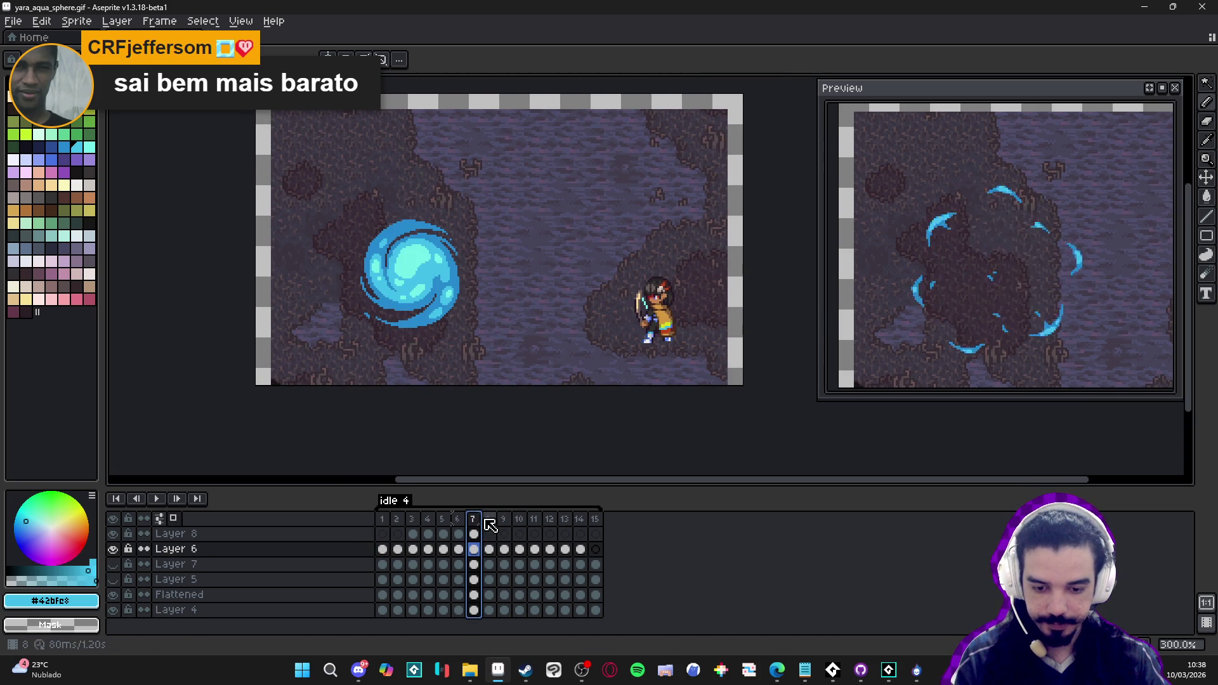
{"action": "left_click", "coordinate": [488, 521]}
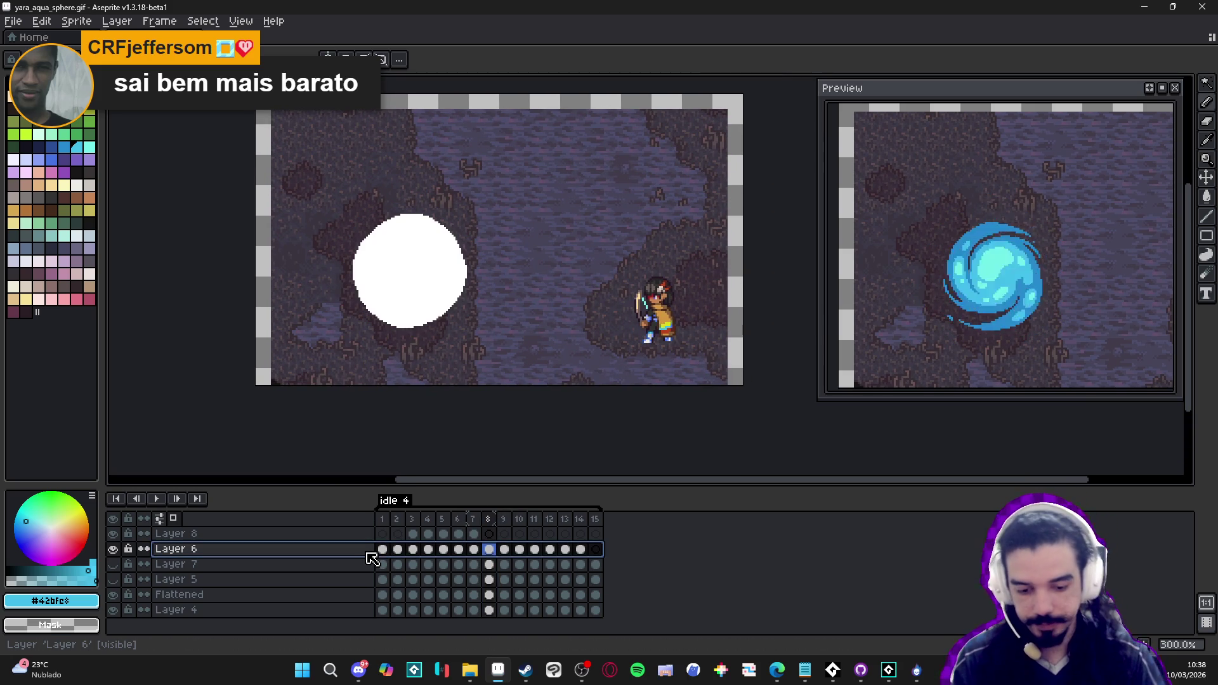
{"action": "key", "text": "shift+n"}
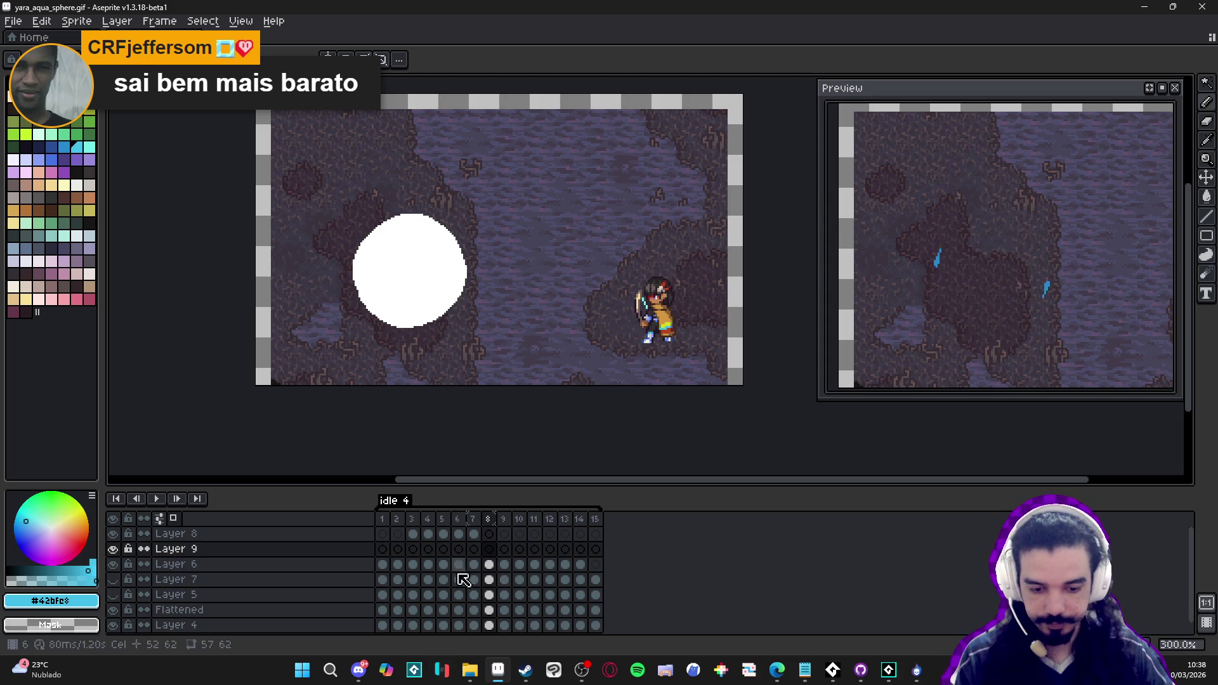
Open yara_aqua_sphere_splash.gif in Aseprite from File Explorer and inspect its first frames
{"action": "left_click", "coordinate": [470, 670]}
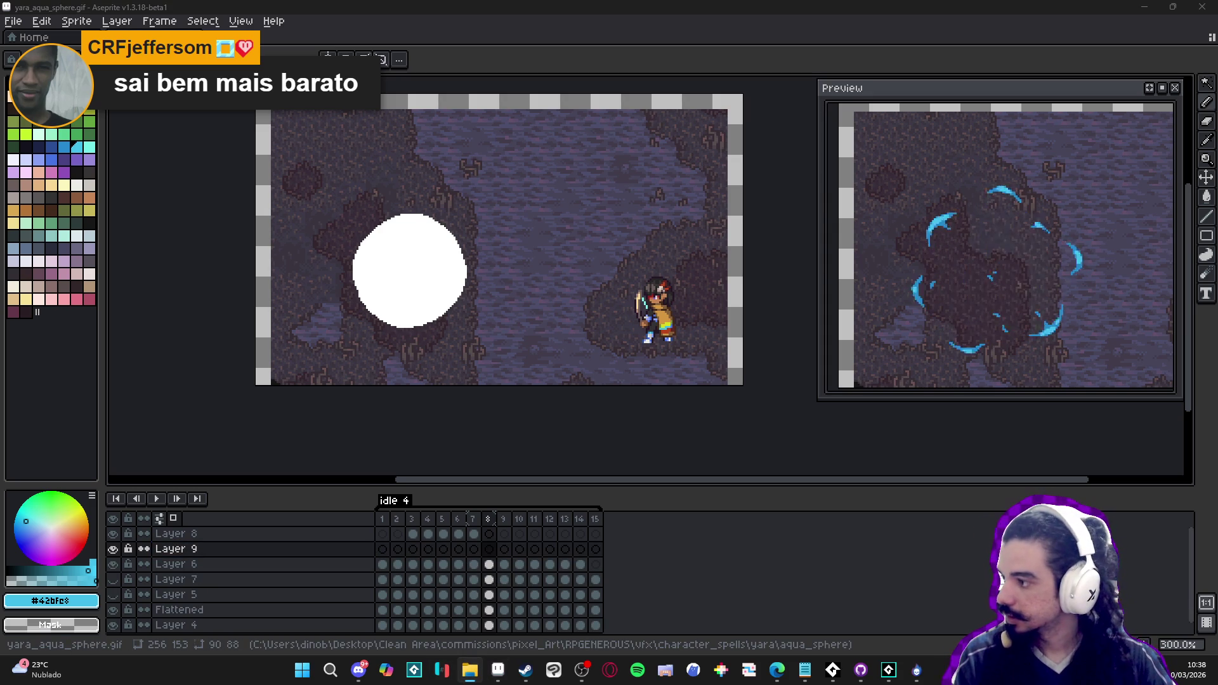
{"action": "left_click_drag", "start_coordinate": [667, 23], "coordinate": [667, 25]}
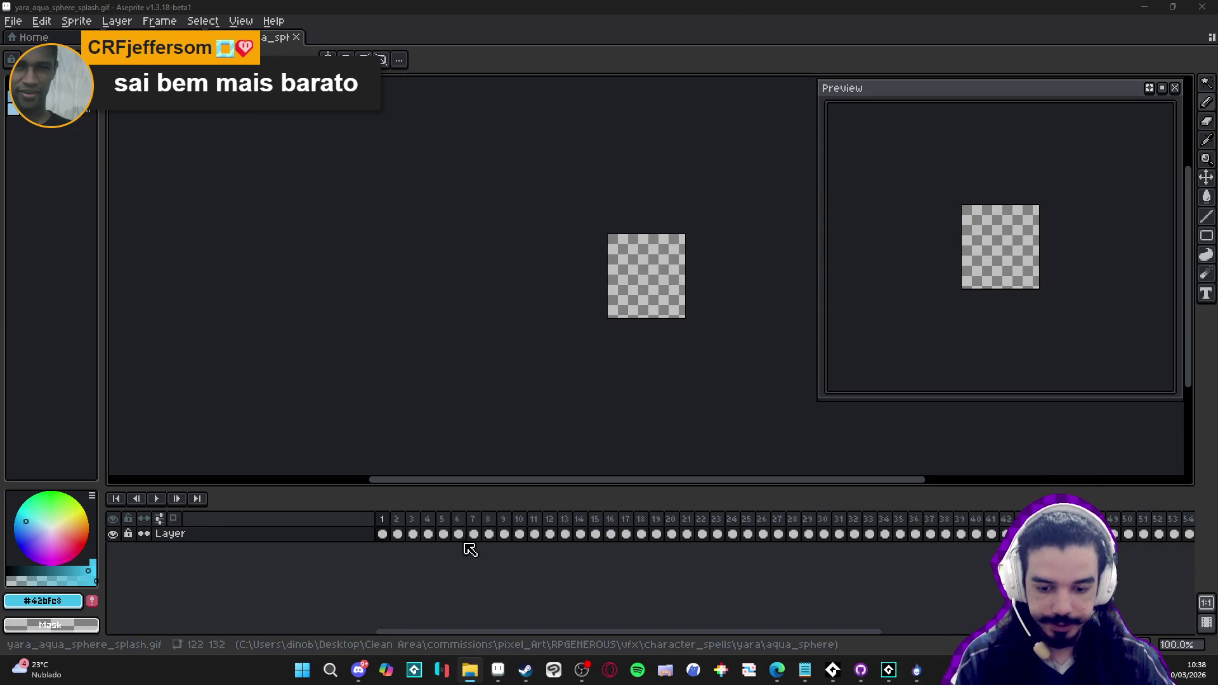
{"action": "left_click", "coordinate": [384, 537]}
{"action": "left_click_drag", "start_coordinate": [384, 538], "coordinate": [1188, 534]}
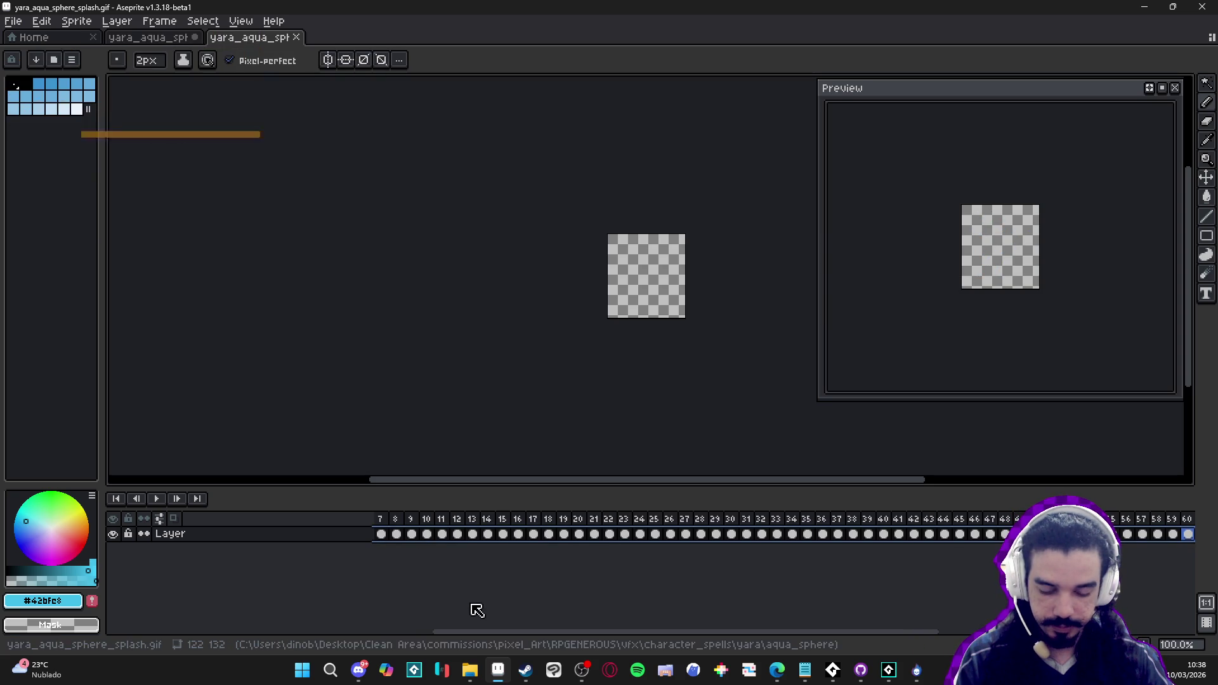
{"action": "left_click_drag", "start_coordinate": [449, 633], "coordinate": [177, 656]}
{"action": "left_click", "coordinate": [382, 534]}
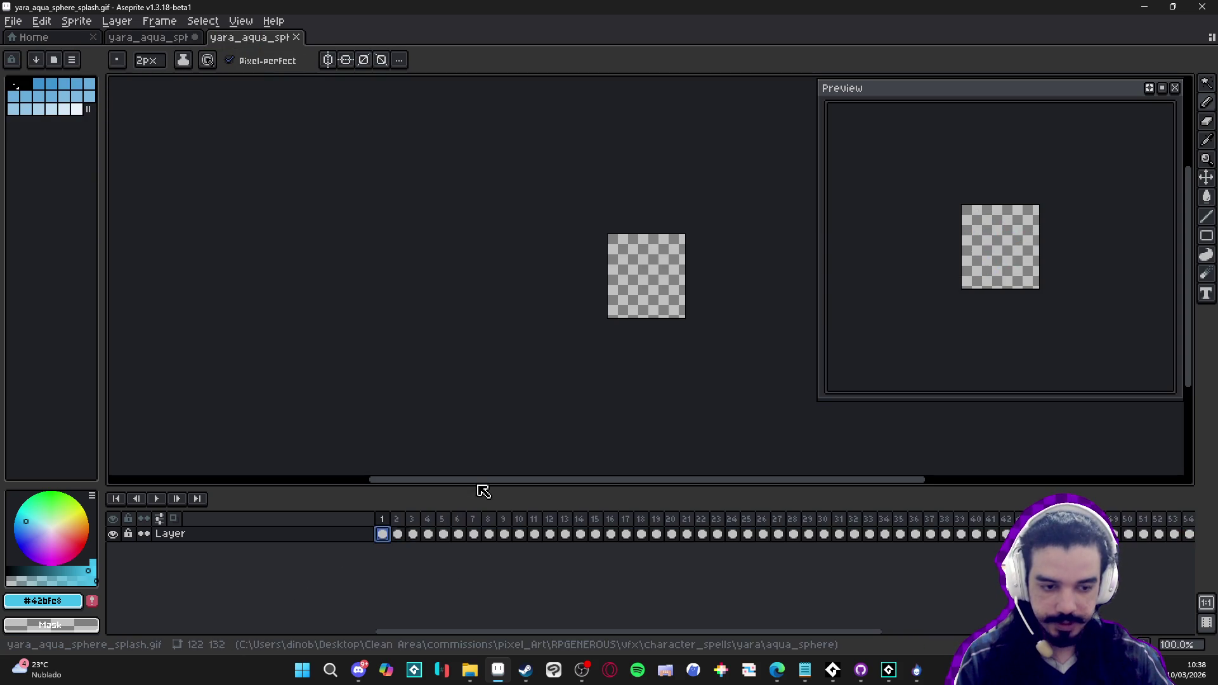
{"action": "scroll", "coordinate": [983, 272], "scroll_direction": "up", "scroll_amount": 2}
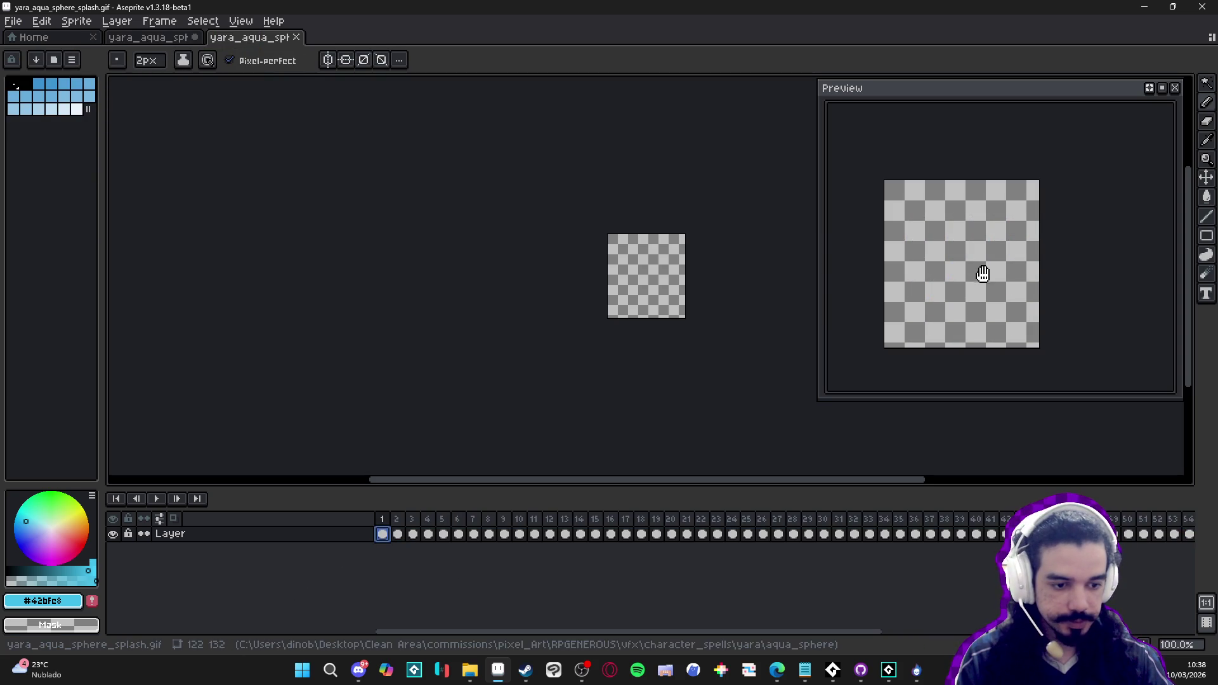
{"action": "left_click", "coordinate": [398, 534]}
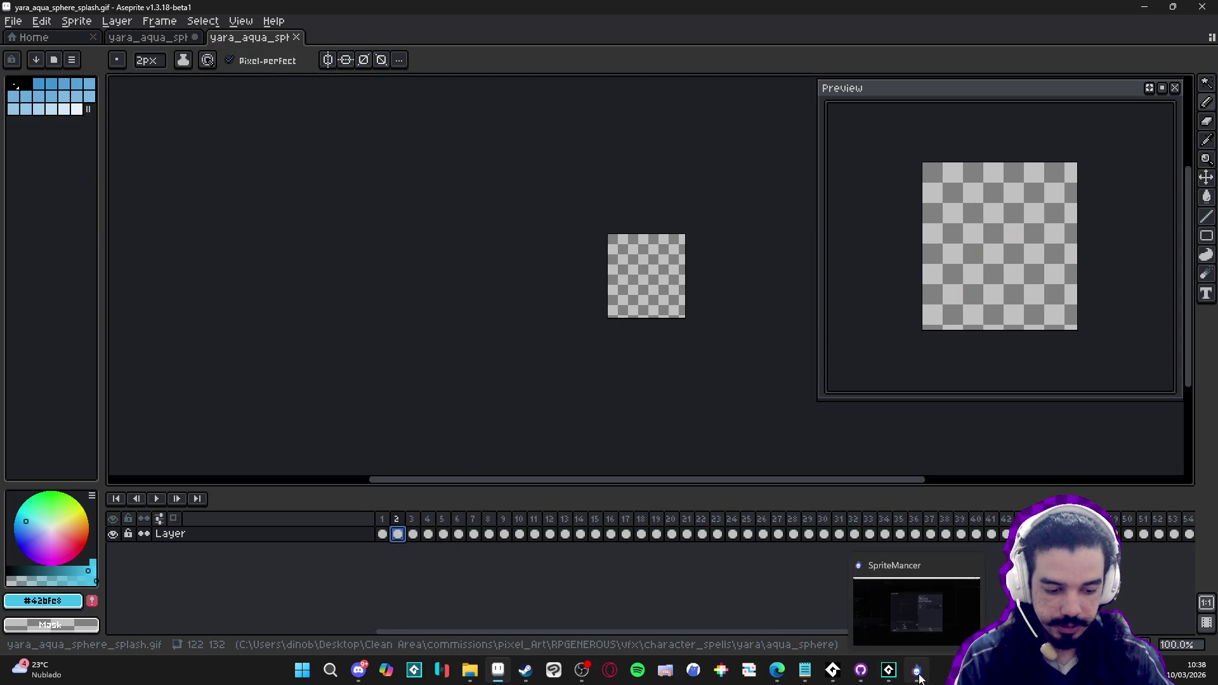
{"action": "left_click", "coordinate": [918, 674]}
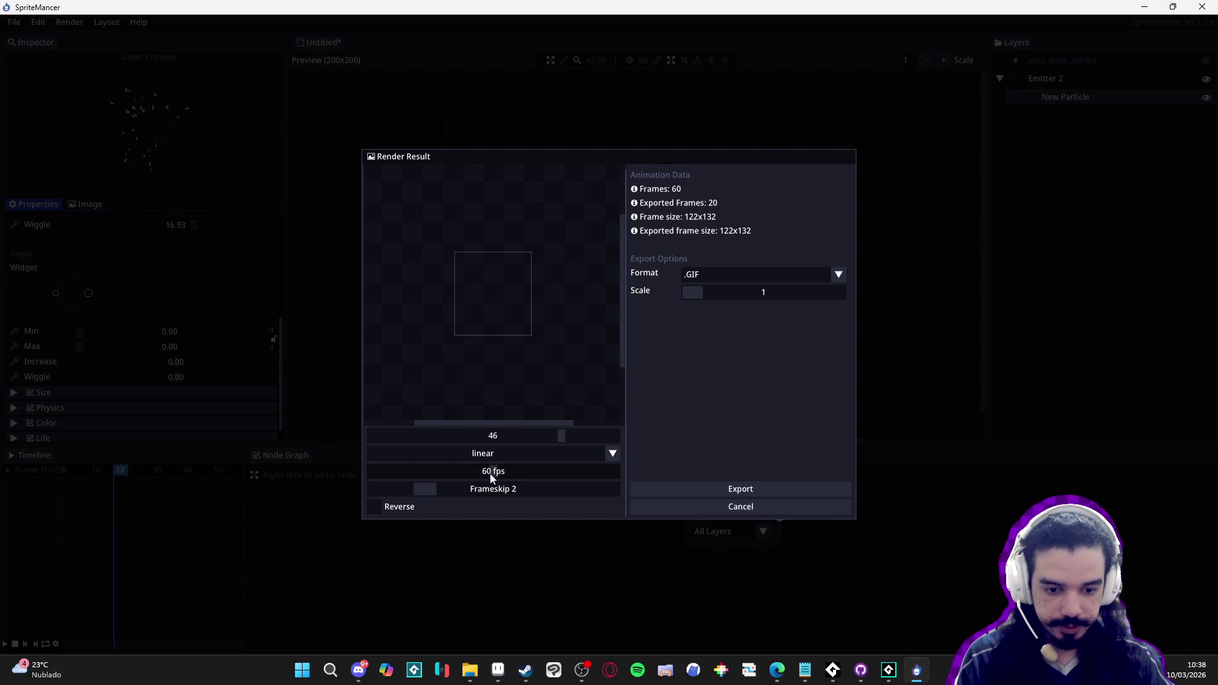
Lower the preview FPS, cancel Render Result, and open Timeline Configuration (60 frames, 60 FPS)
{"action": "left_click_drag", "start_coordinate": [491, 477], "coordinate": [414, 481]}
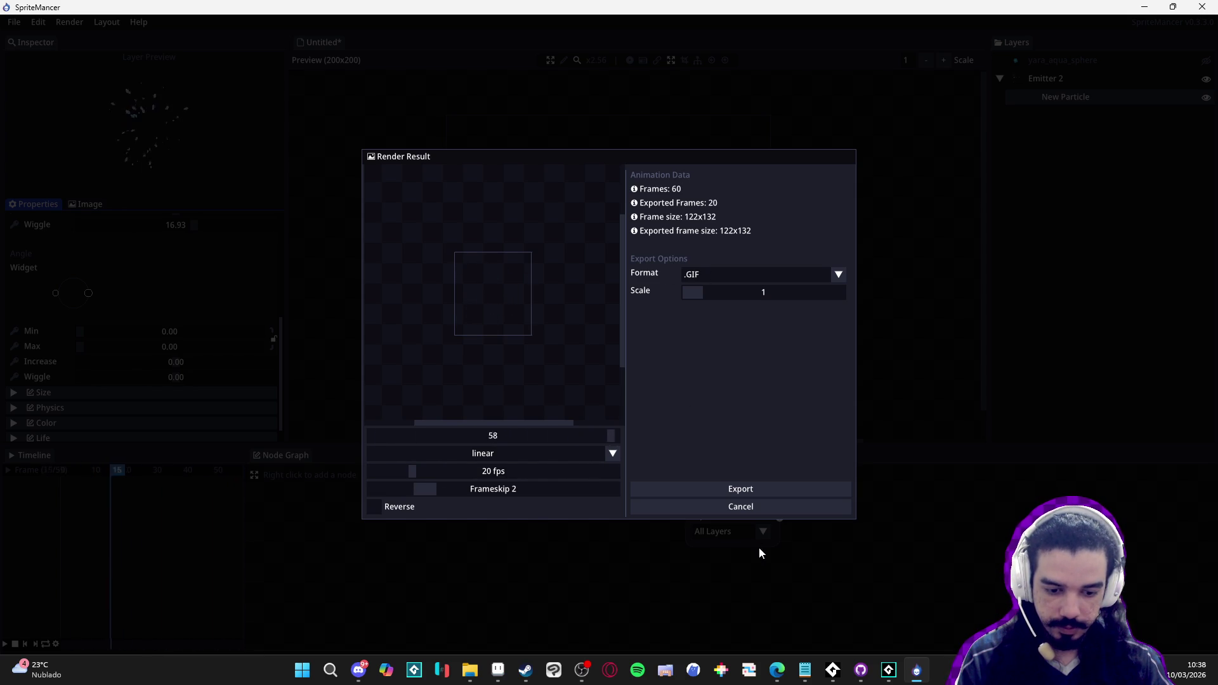
{"action": "left_click", "coordinate": [743, 513]}
{"action": "left_click", "coordinate": [56, 645]}
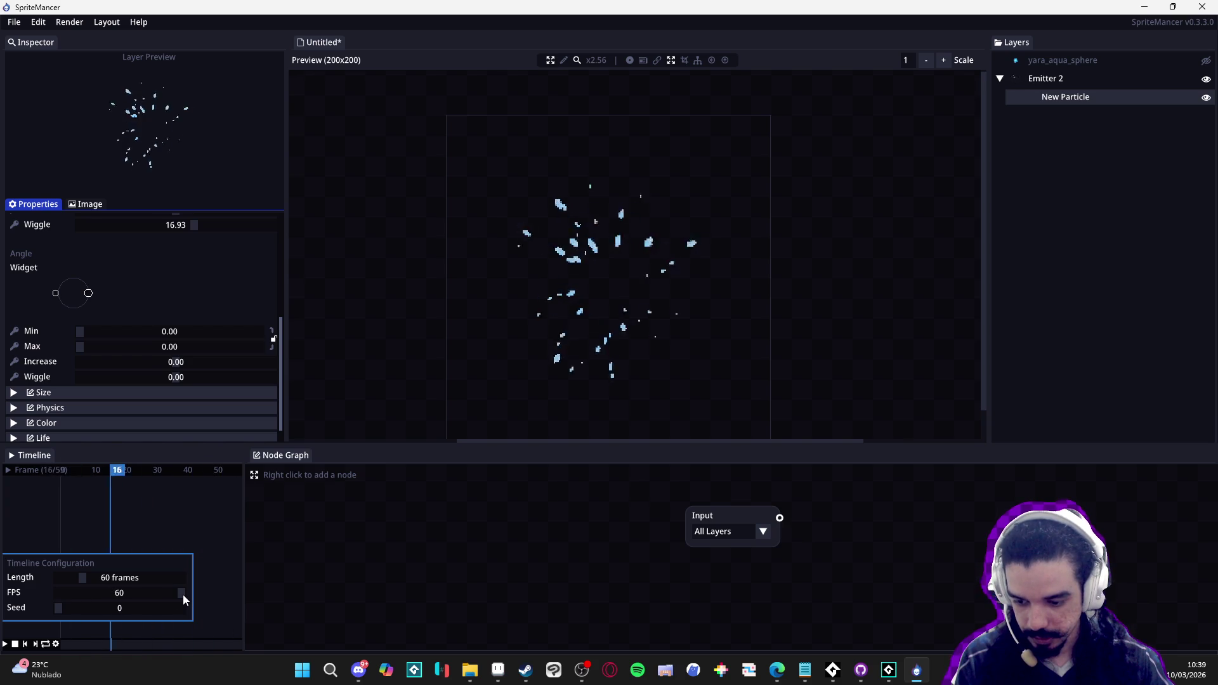
Shorten the timeline Length to 20 frames and re-render, yielding 7 frames at 126x125
{"action": "left_click_drag", "start_coordinate": [83, 579], "coordinate": [68, 582]}
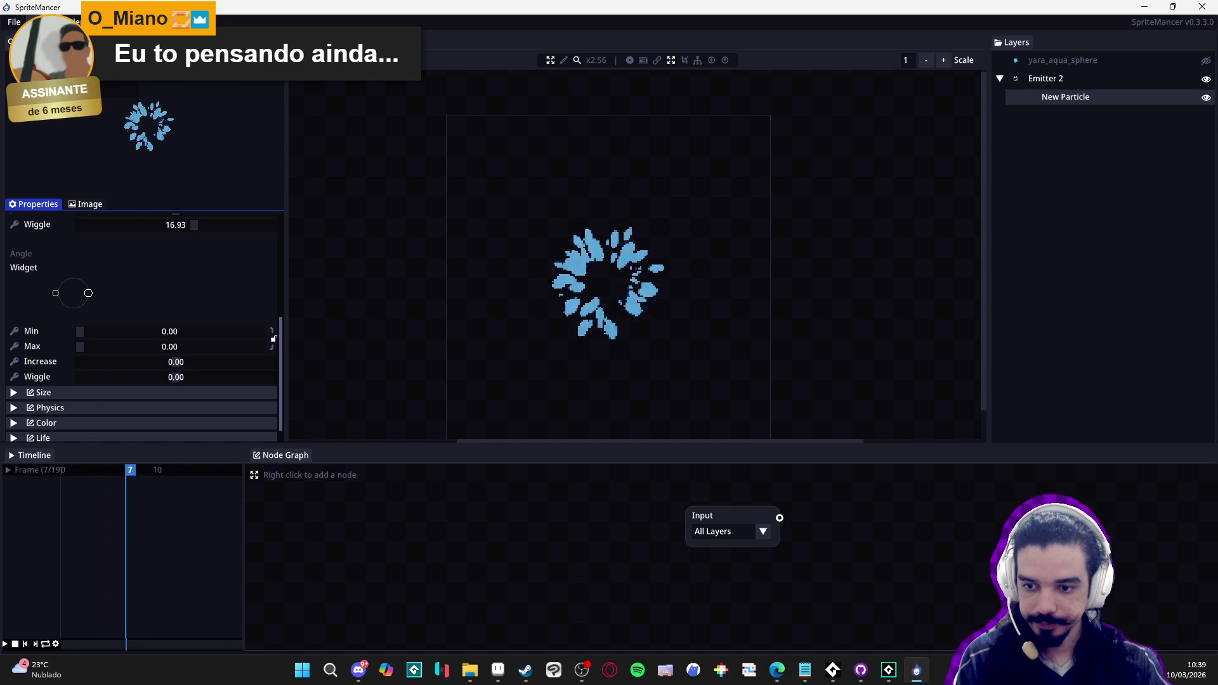
{"action": "key", "text": "ctrl+e"}
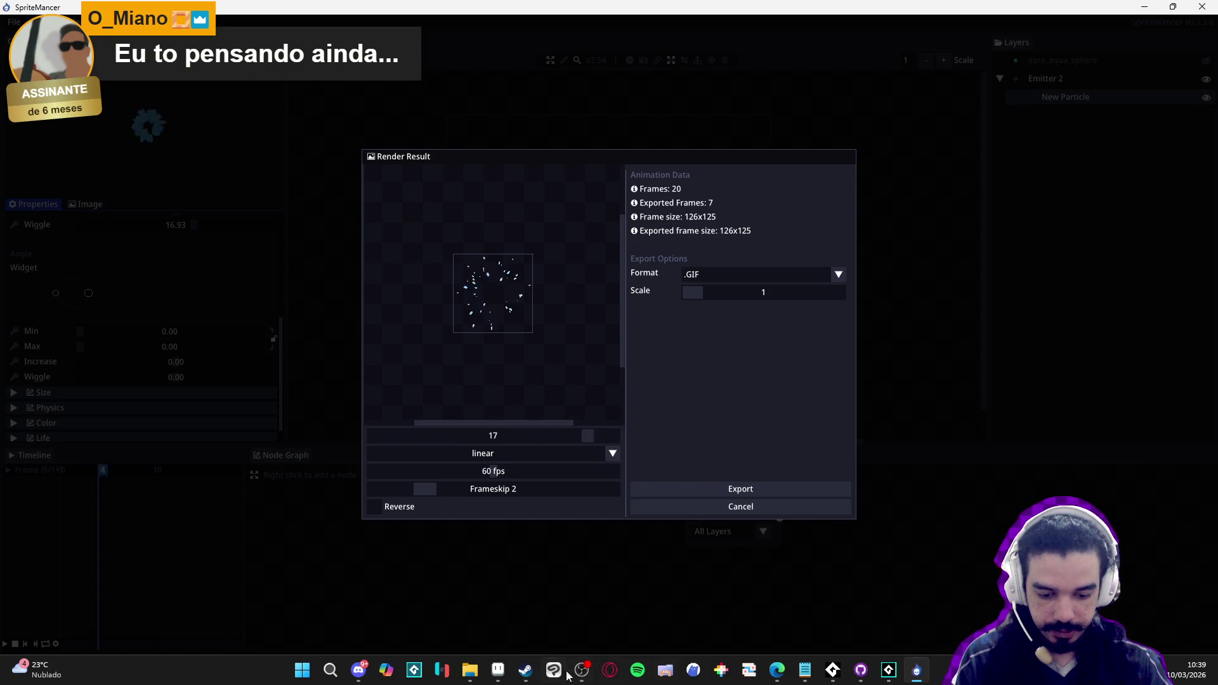
Set frameskip to 0 and overwrite yara_aqua_sphere_splash.gif with all 20 rendered frames
{"action": "left_click", "coordinate": [499, 669]}
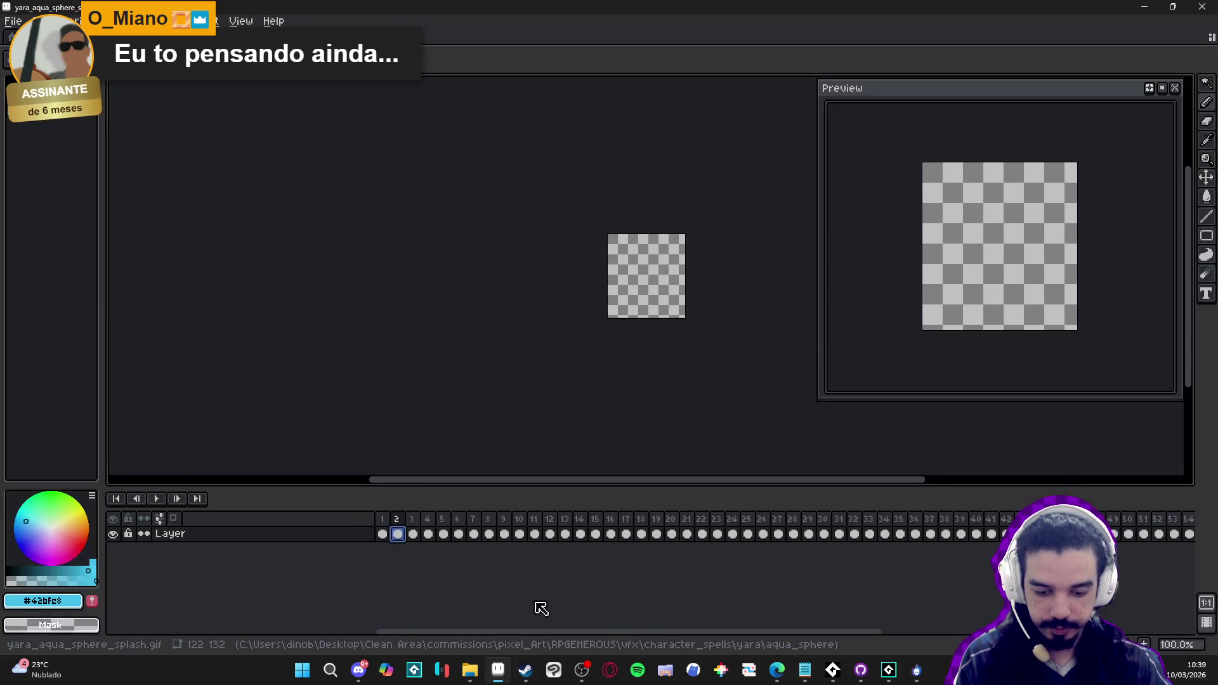
{"action": "key", "text": "alt+Tab"}
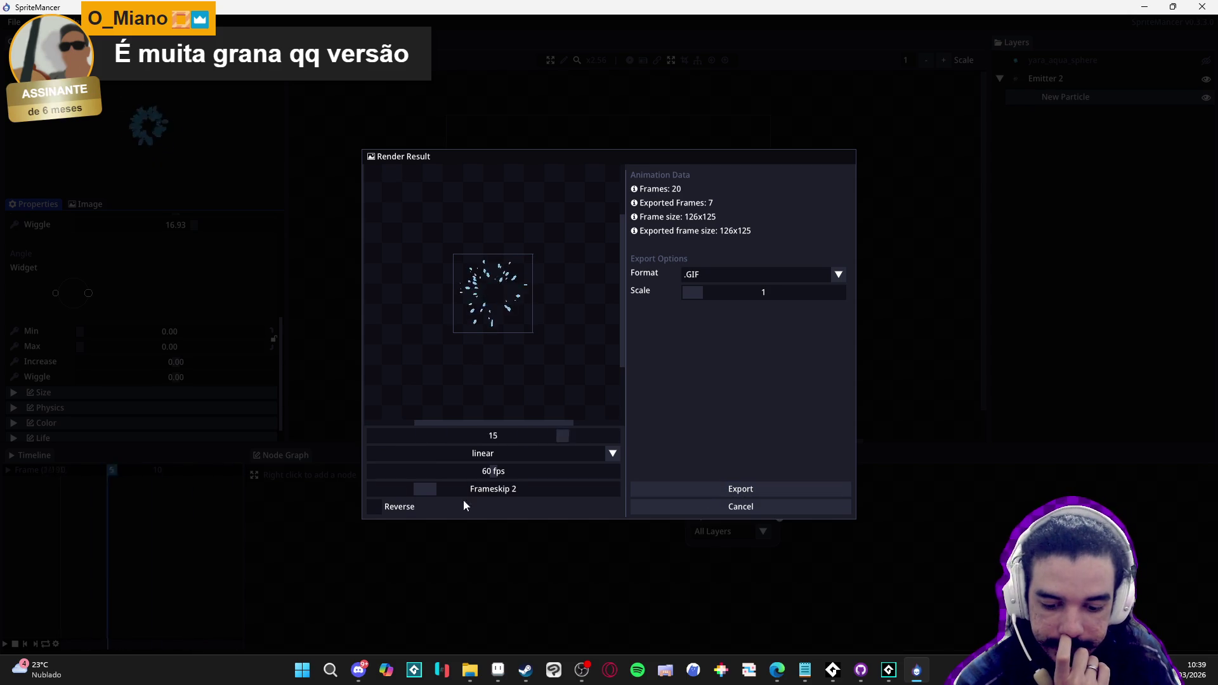
{"action": "mouse_move", "coordinate": [431, 488]}
{"action": "left_mouse_down"}
{"action": "mouse_move", "coordinate": [400, 501]}
{"action": "mouse_move", "coordinate": [363, 496]}
{"action": "left_mouse_up"}
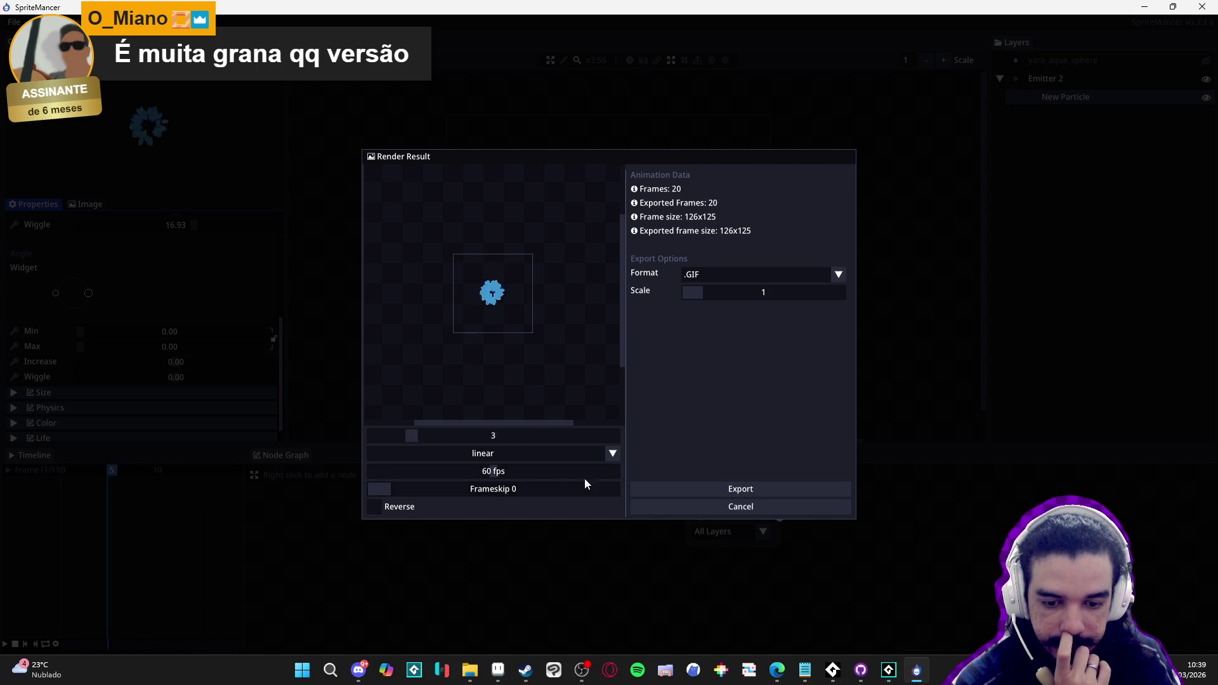
{"action": "left_click", "coordinate": [717, 488]}
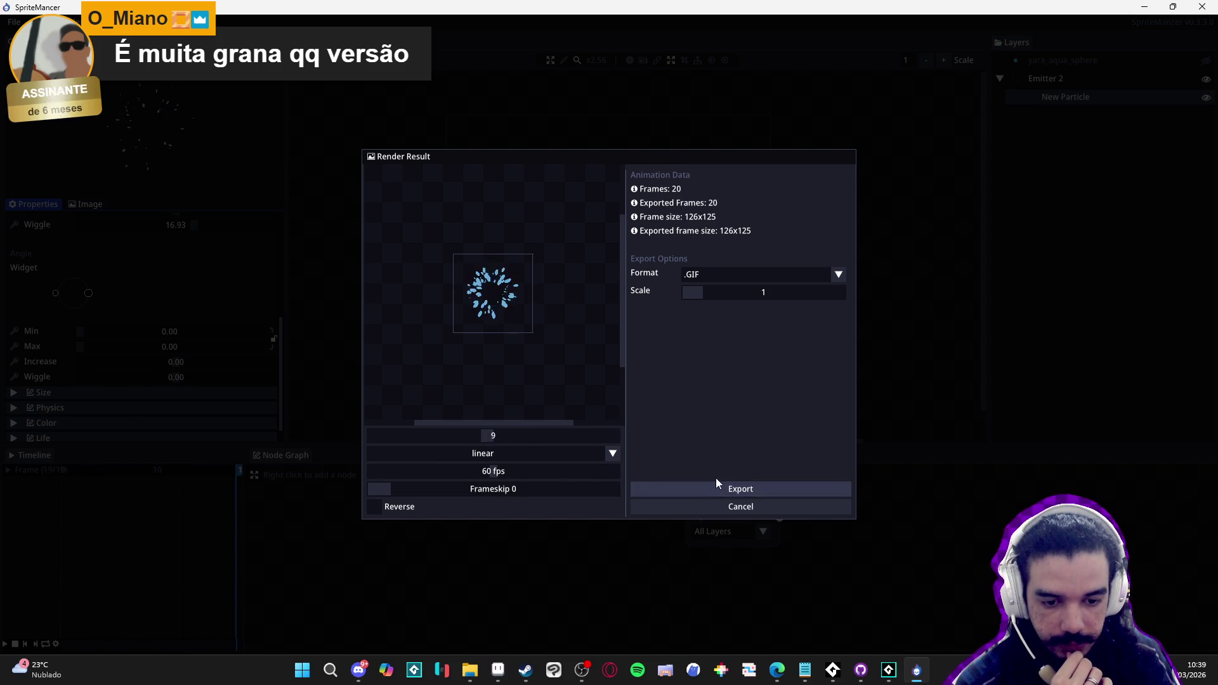
{"action": "double_click", "coordinate": [227, 116]}
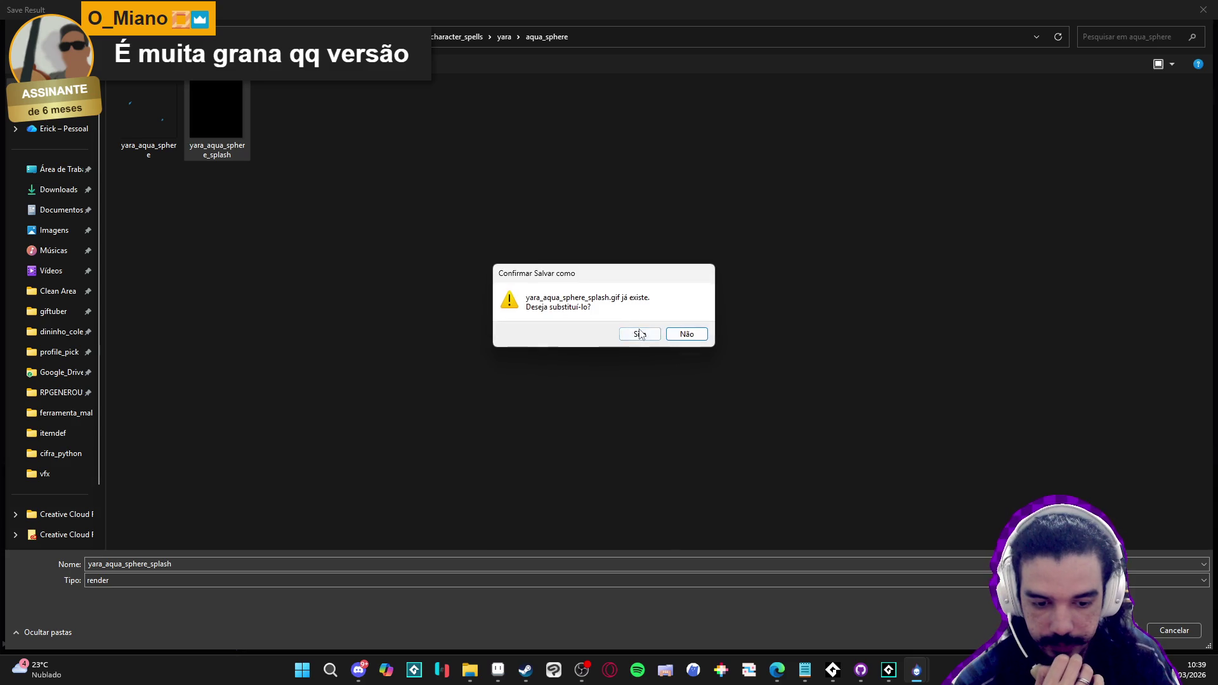
{"action": "left_click", "coordinate": [640, 333]}
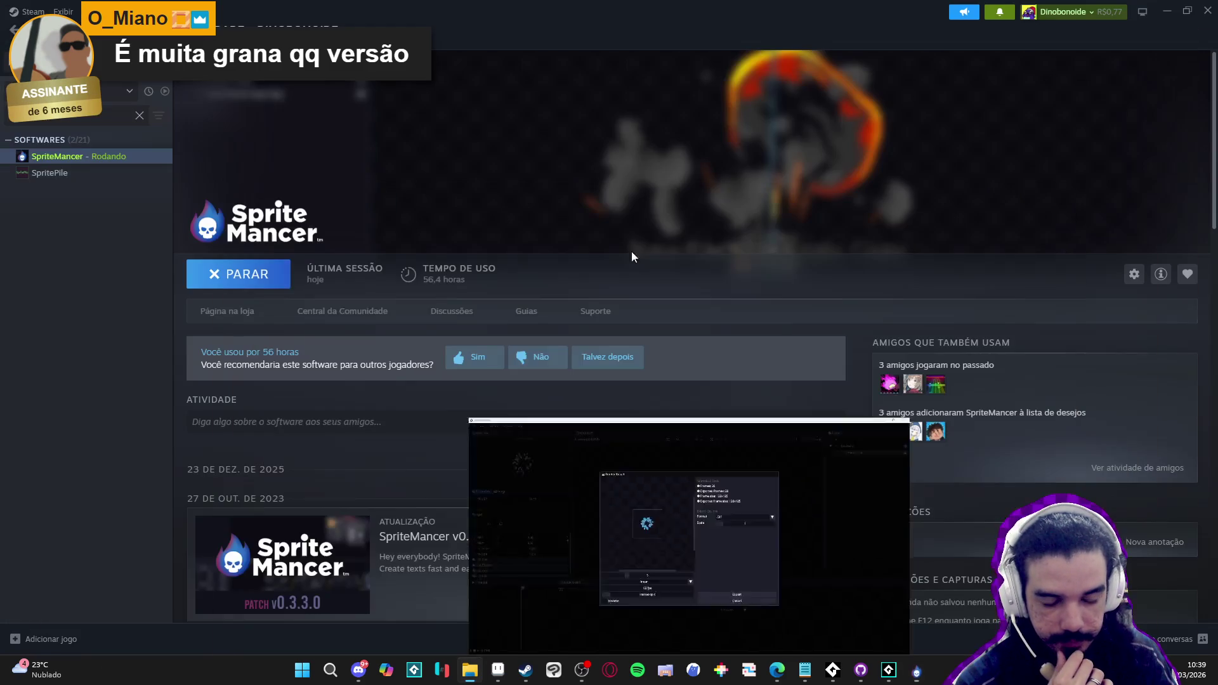
{"action": "left_click", "coordinate": [917, 670]}
{"action": "left_click", "coordinate": [498, 671]}
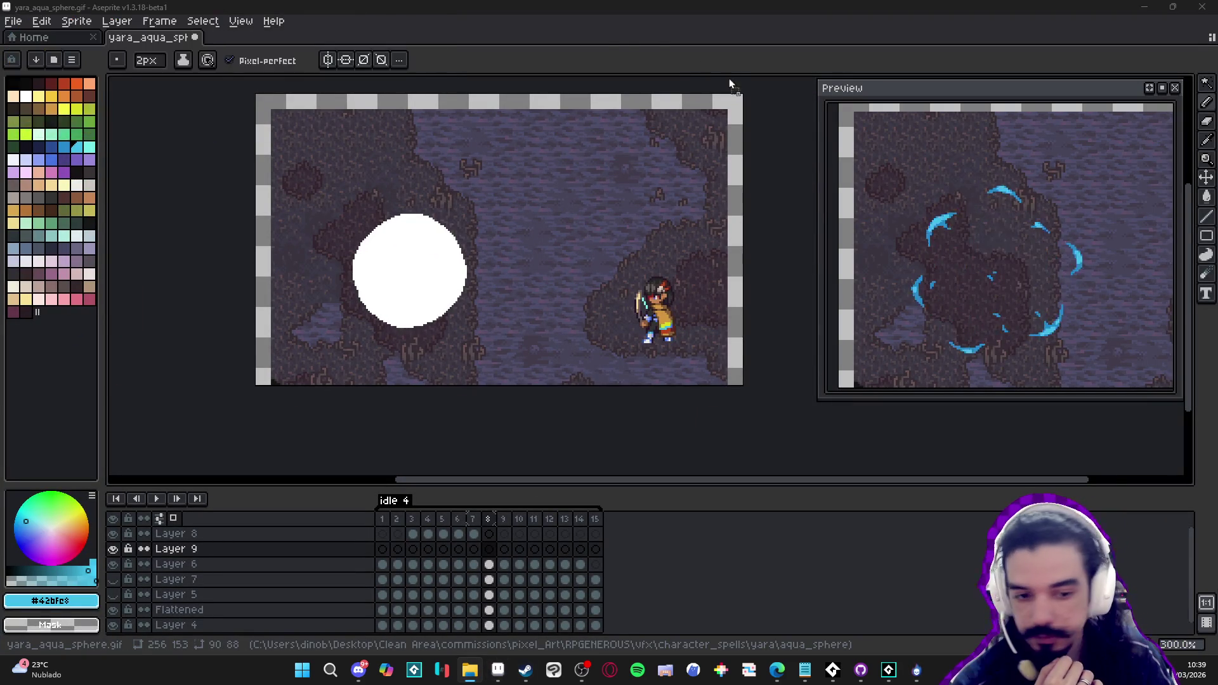
Reopen the exported splash GIF and copy all 20 of its frames
{"action": "key", "text": "ctrl+shift+t"}
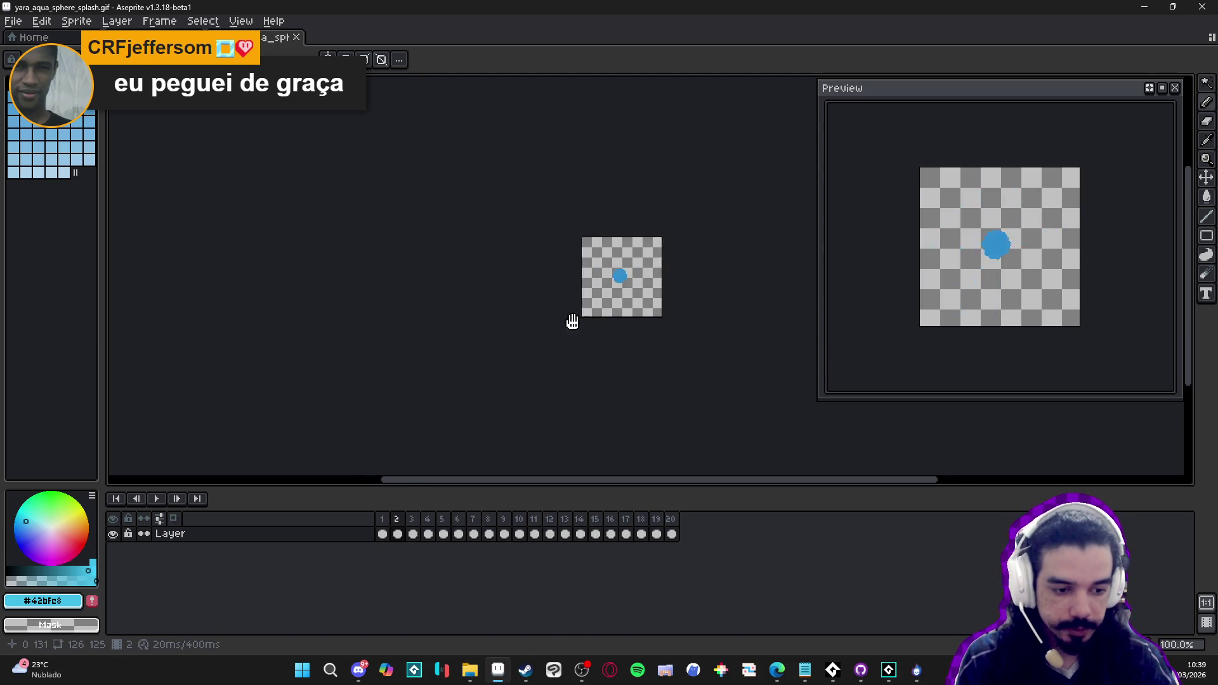
{"action": "left_click_drag", "start_coordinate": [670, 541], "coordinate": [337, 549]}
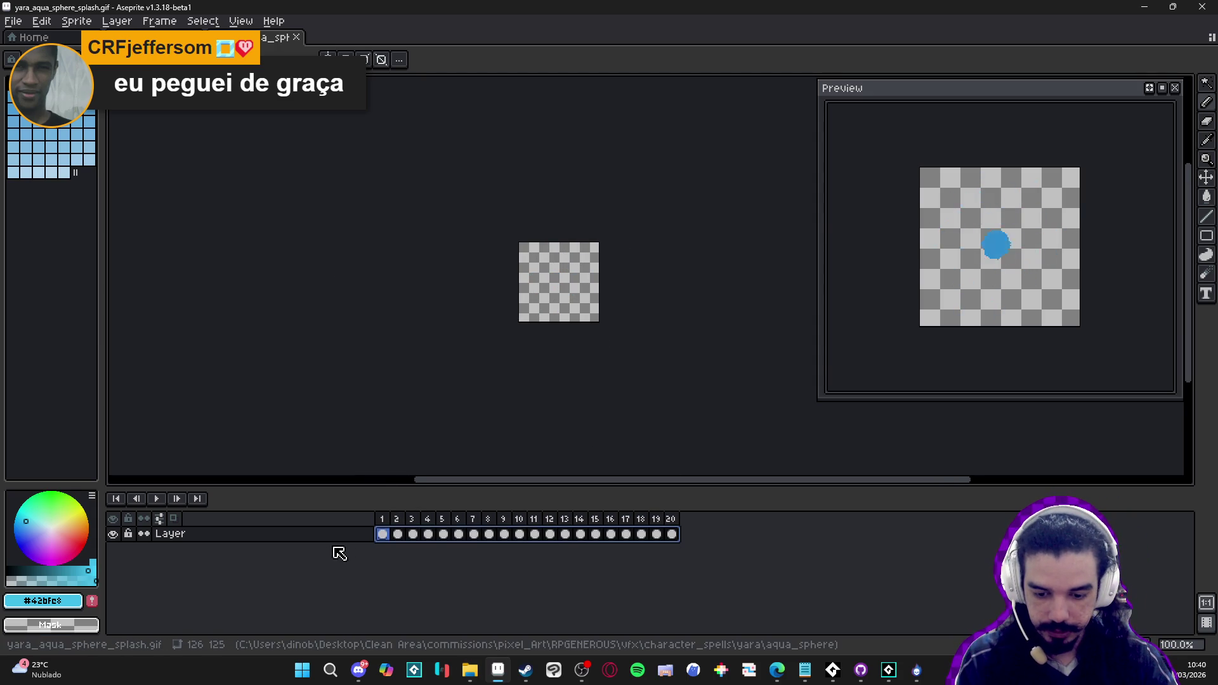
{"action": "key", "text": "ctrl+Tab"}
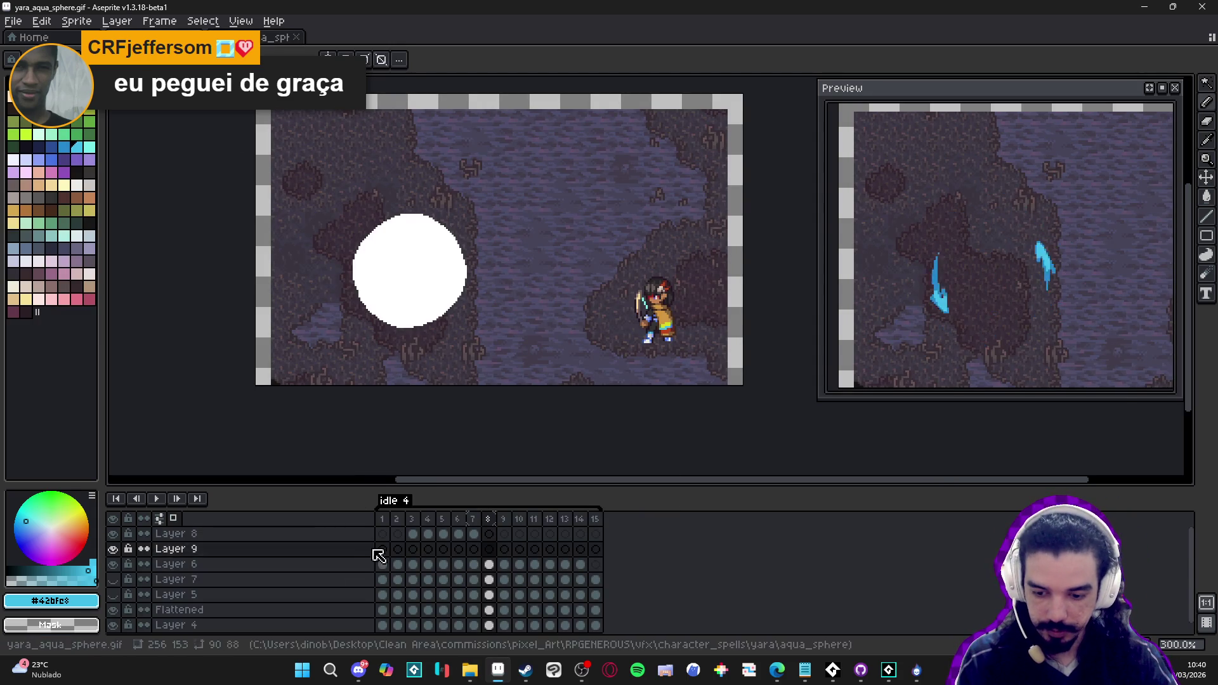
Rename Layer 9 in the aqua sphere sprite to "splash"
{"action": "left_click", "coordinate": [242, 553]}
{"action": "double_click", "coordinate": [249, 553]}
{"action": "type", "text": "splash"}
{"action": "key", "text": "Return"}
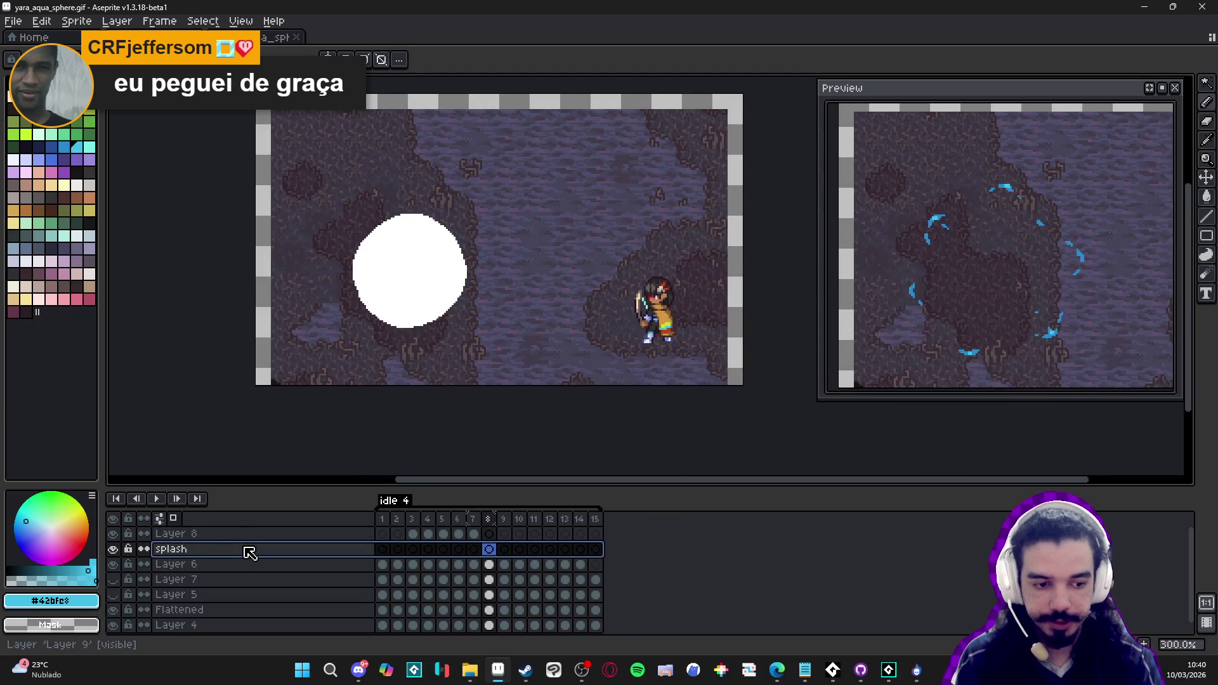
Paste the splash frames onto the splash layer from frame 8 through 27 and select them
{"action": "left_click", "coordinate": [382, 550]}
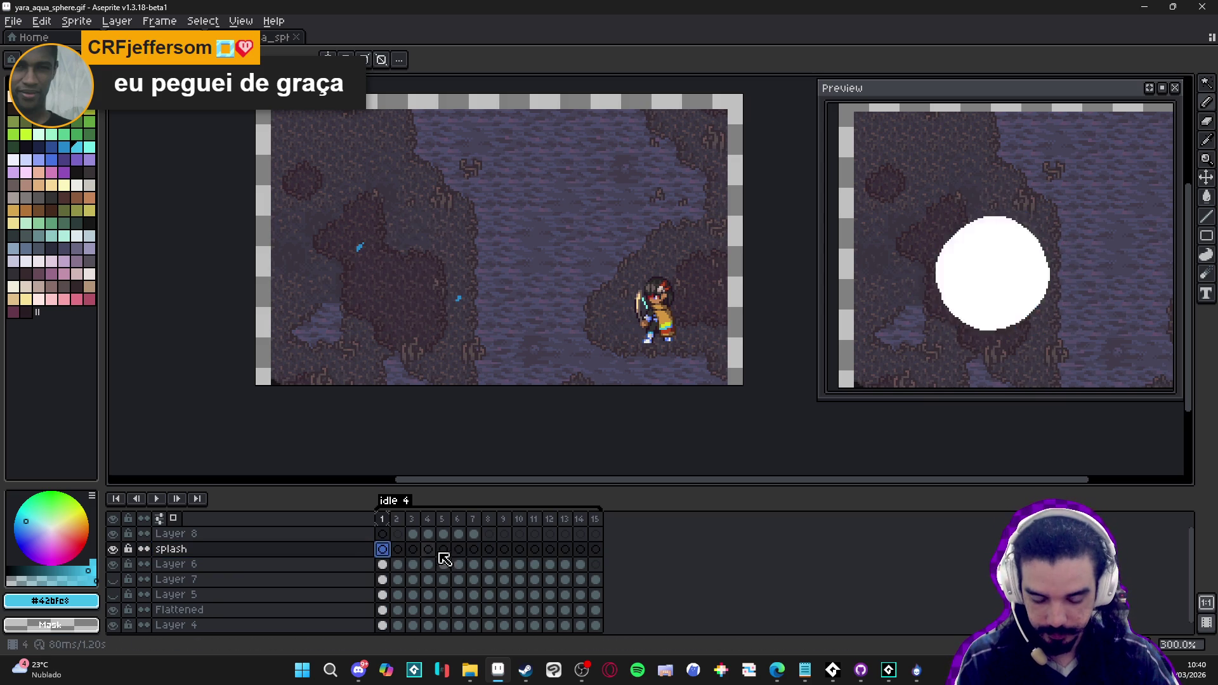
{"action": "left_click", "coordinate": [489, 550]}
{"action": "key", "text": "ctrl+v"}
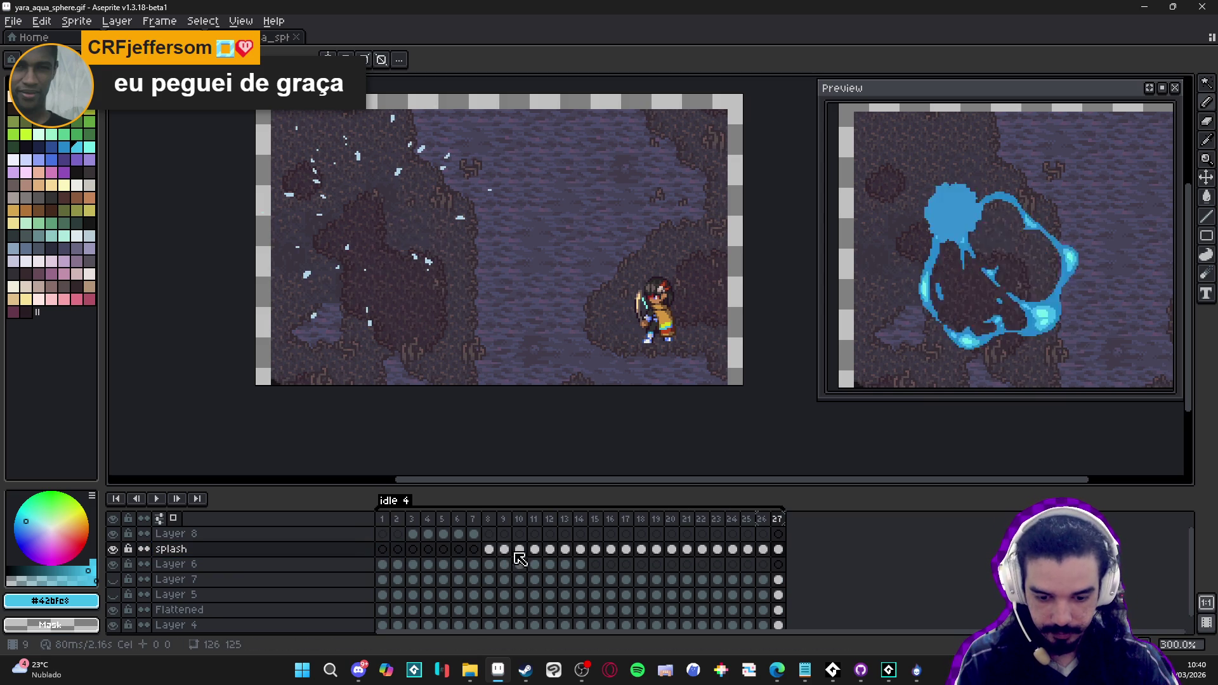
{"action": "left_click_drag", "start_coordinate": [777, 551], "coordinate": [495, 552]}
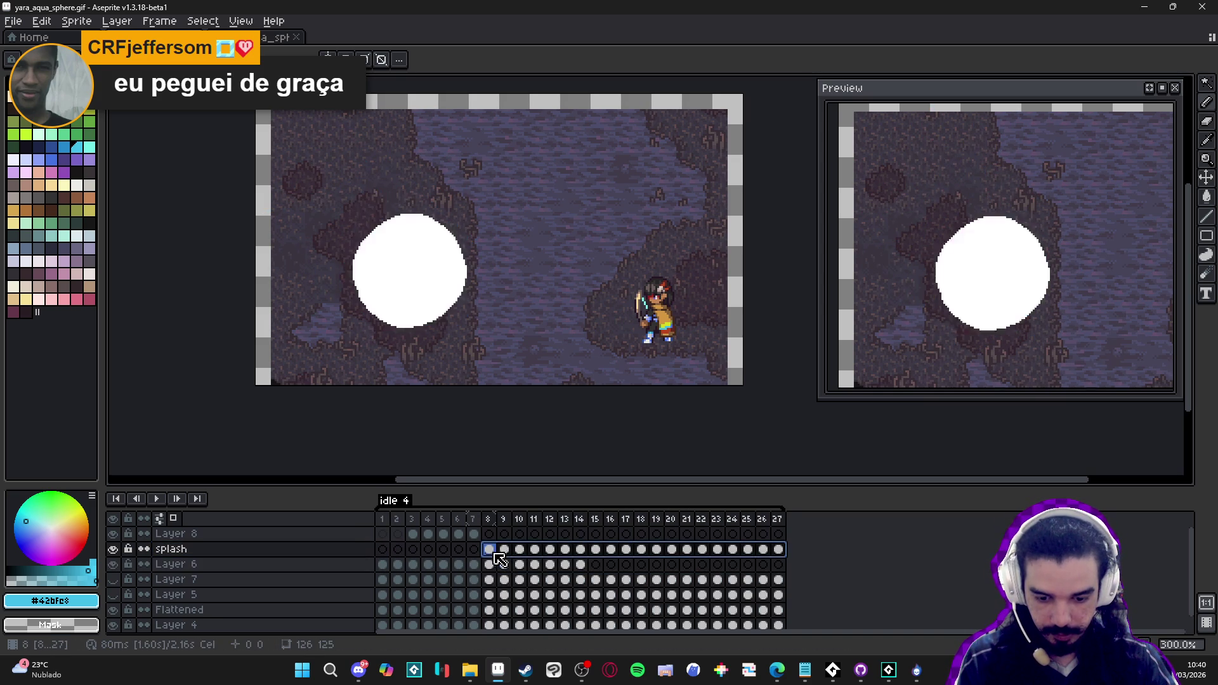
{"action": "left_click", "coordinate": [502, 552]}
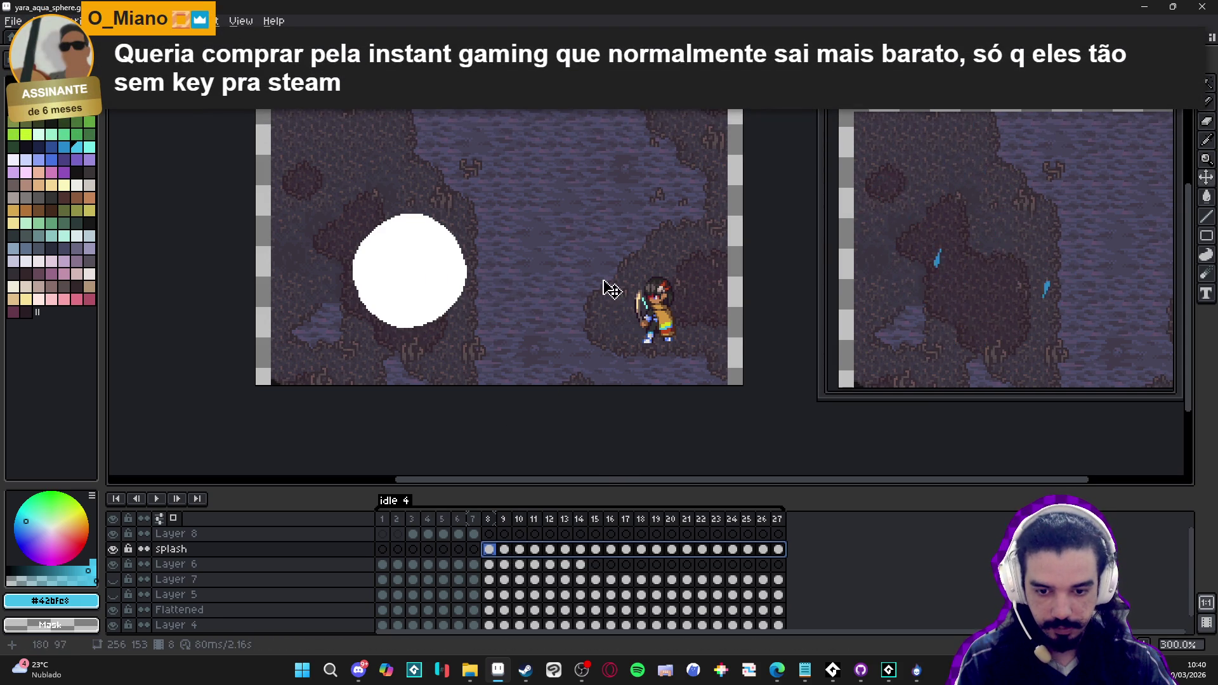
{"action": "left_click", "coordinate": [491, 550]}
{"action": "mouse_move", "coordinate": [508, 558]}
{"action": "left_mouse_down"}
{"action": "mouse_move", "coordinate": [606, 557]}
{"action": "mouse_move", "coordinate": [494, 553]}
{"action": "mouse_move", "coordinate": [672, 552]}
{"action": "mouse_move", "coordinate": [493, 553]}
{"action": "left_mouse_up"}
{"action": "left_click_drag", "start_coordinate": [780, 553], "coordinate": [496, 555]}
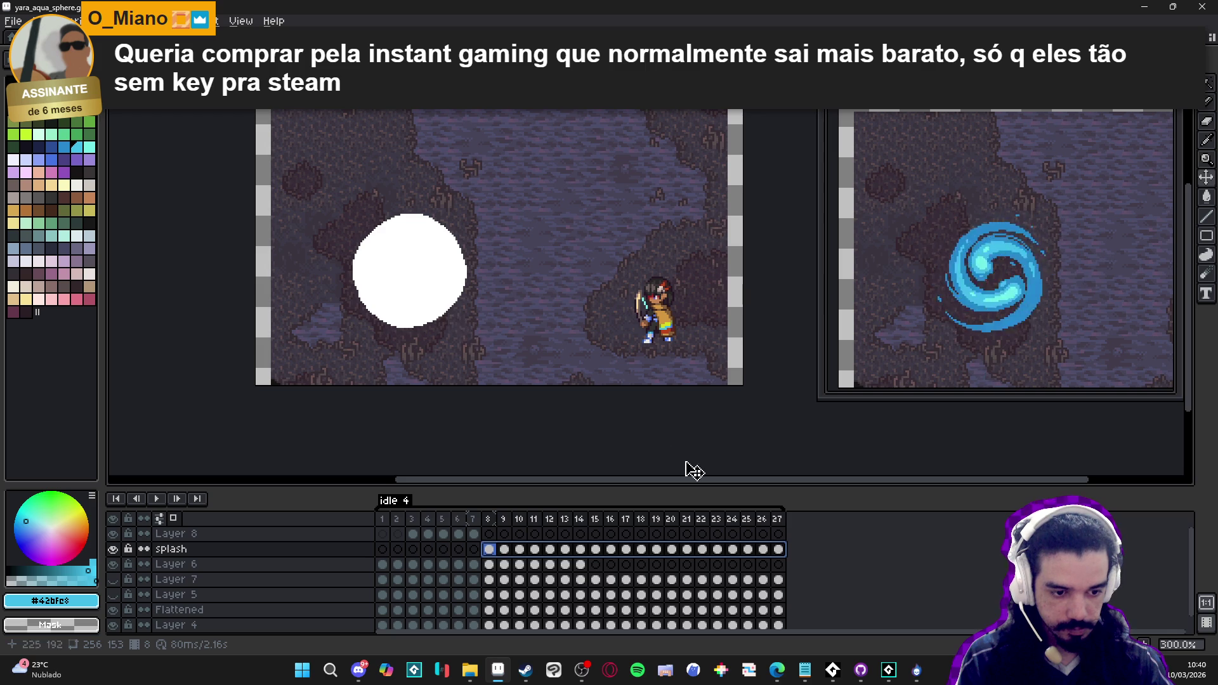
{"action": "left_click", "coordinate": [496, 550]}
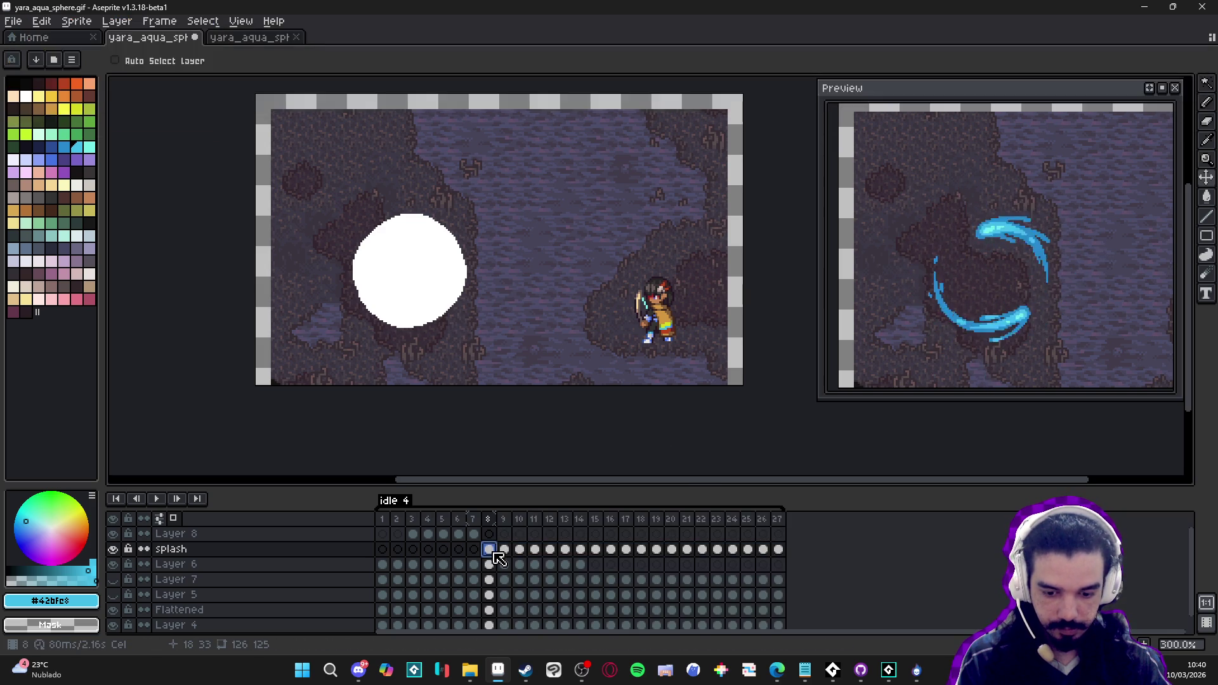
Review Frame Properties for splash frames 8–27 without changes, then bring Steam's SpriteMancer page forward
{"action": "left_click_drag", "start_coordinate": [495, 553], "coordinate": [780, 556]}
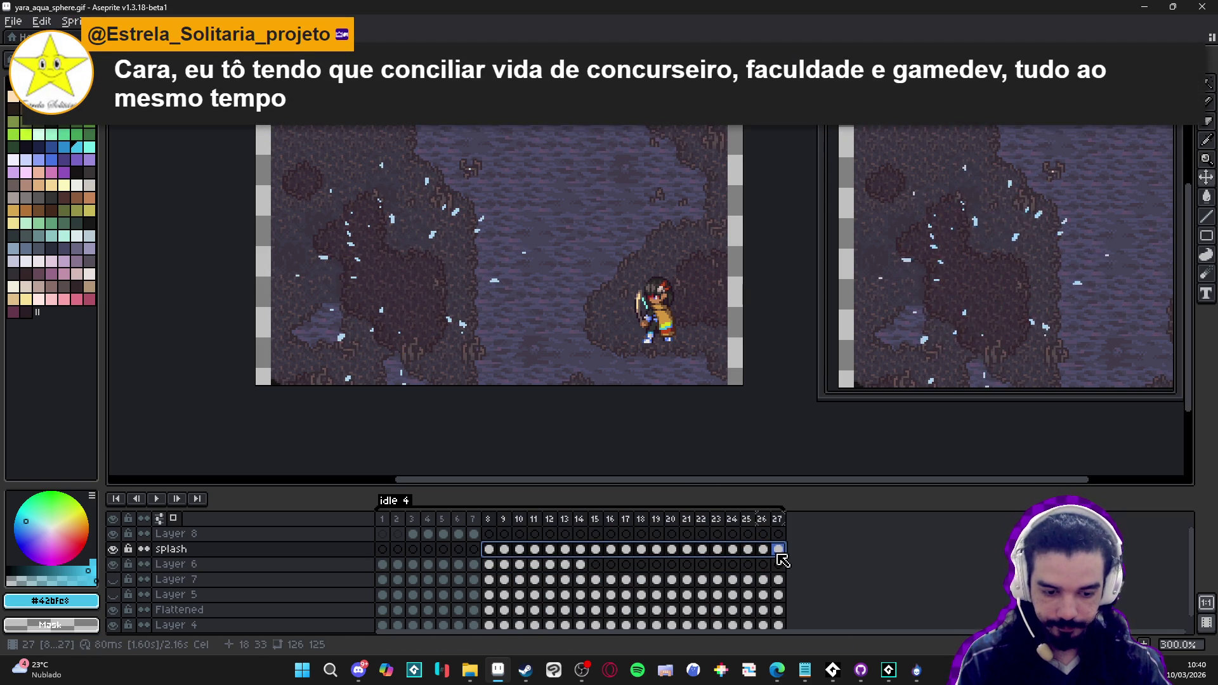
{"action": "key", "text": "p"}
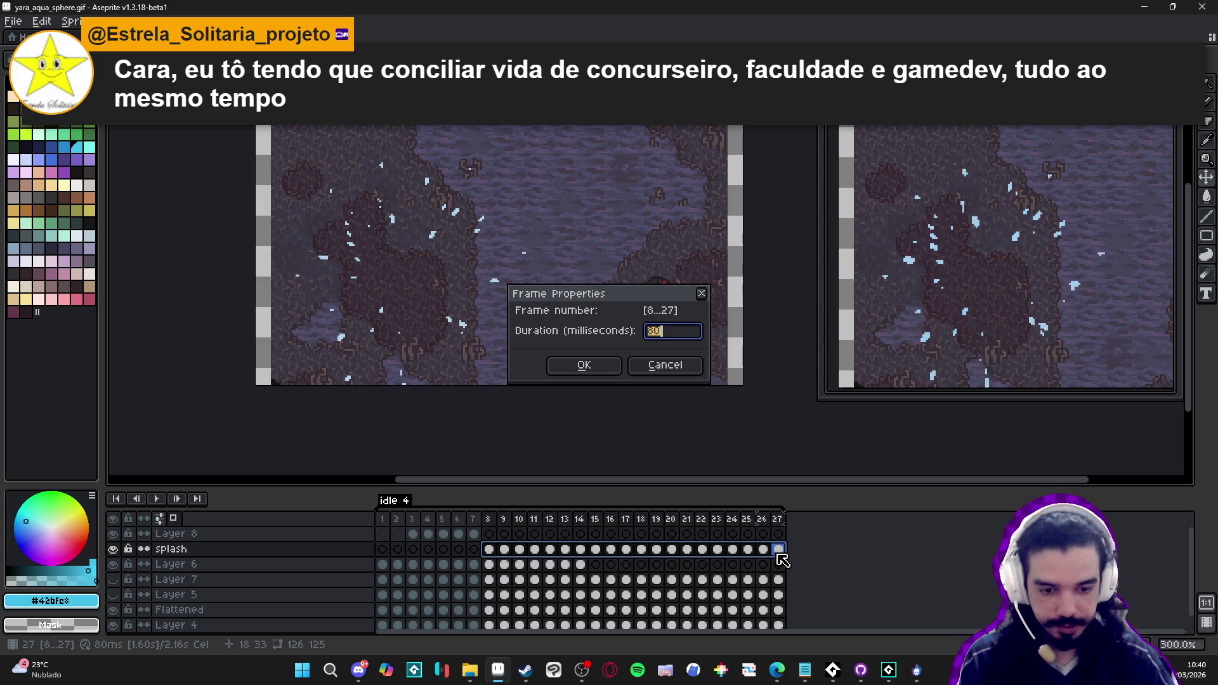
{"action": "key", "text": "Return"}
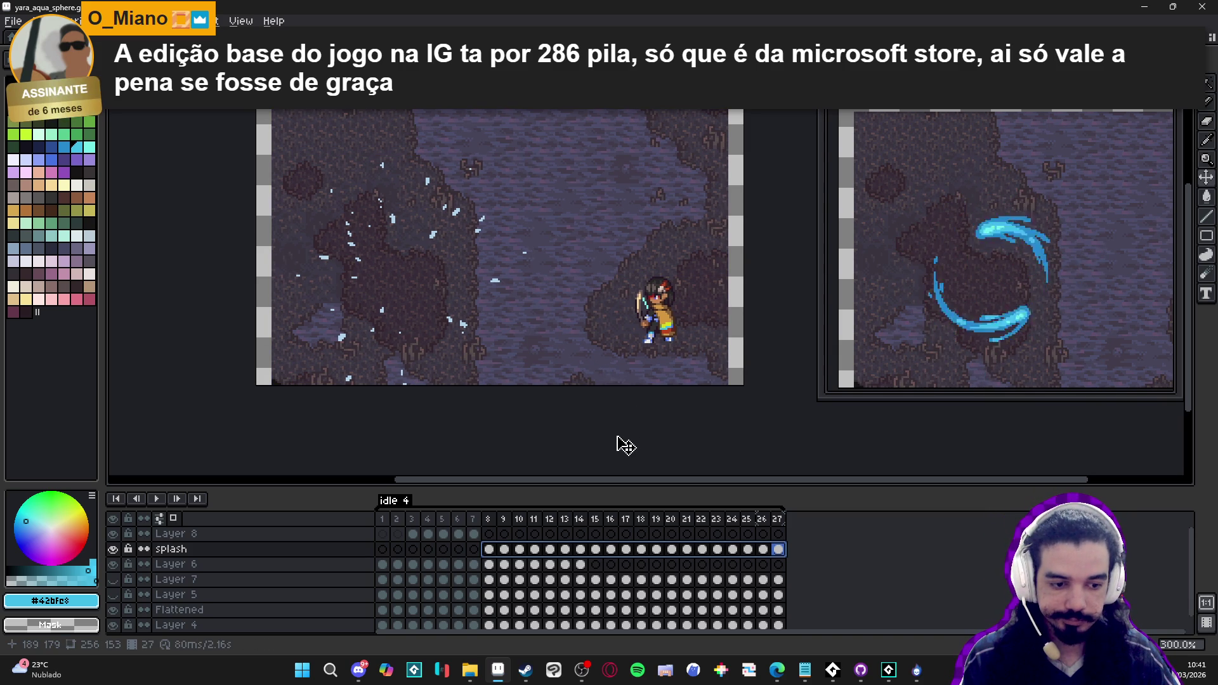
{"action": "key", "text": "Return"}
{"action": "key", "text": "Return"}
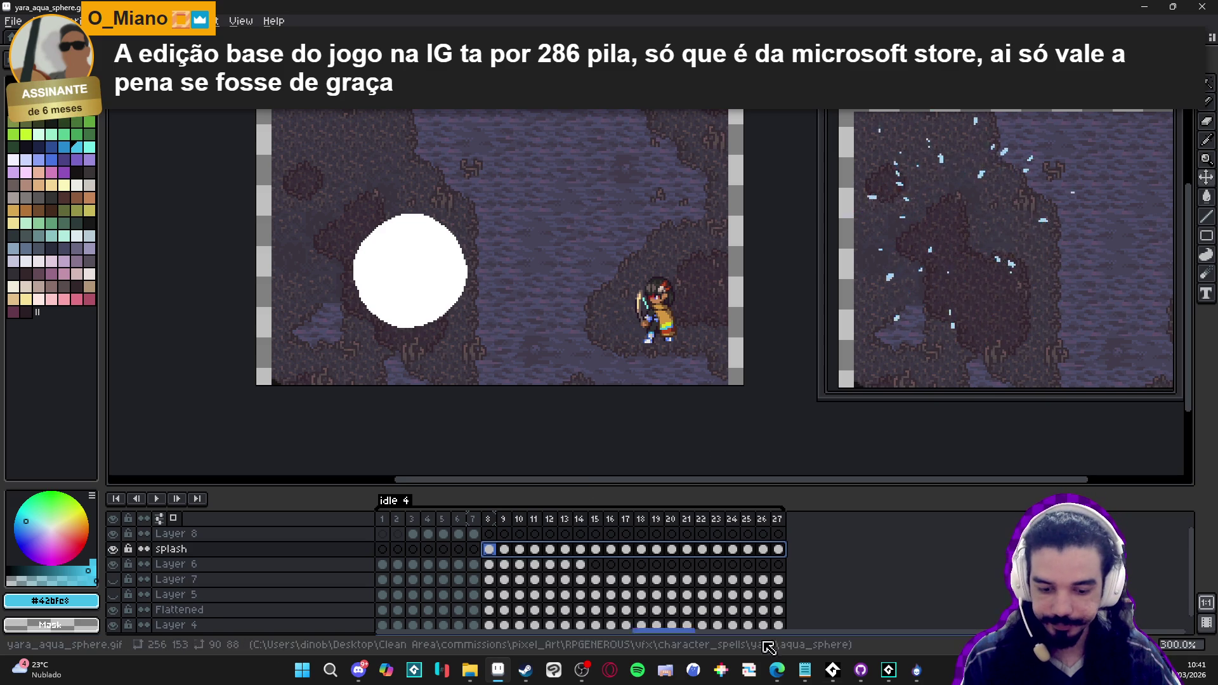
{"action": "left_click", "coordinate": [498, 669]}
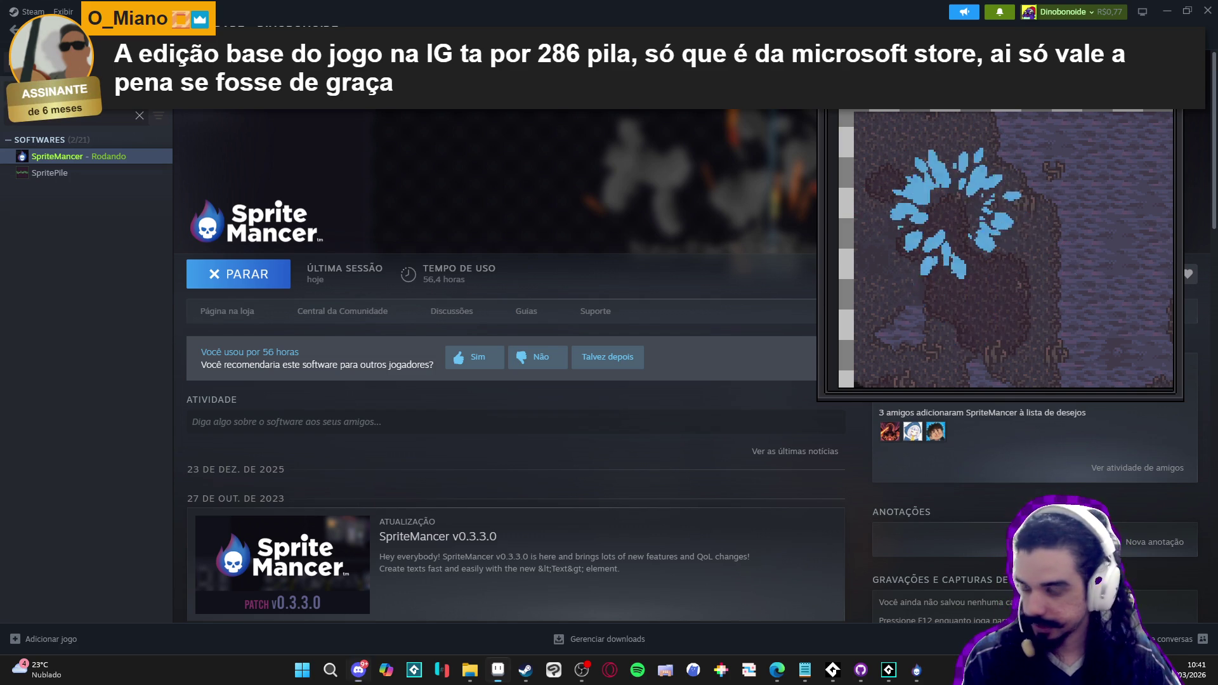
Bring the GameMaker Spiritalis project to the front from the taskbar
{"action": "left_click", "coordinate": [891, 671]}
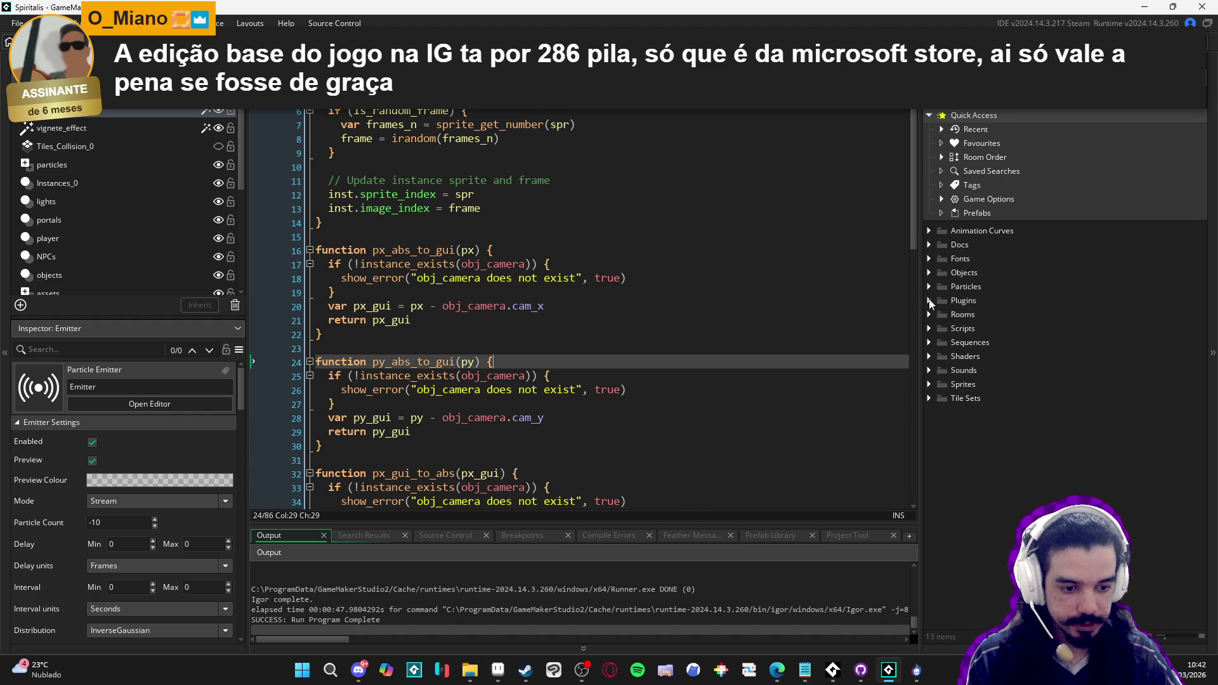
Expand Sequences > Battle > Party > Abilities and create a 'samuel' group inside Abilities
{"action": "left_click", "coordinate": [934, 341]}
{"action": "left_click", "coordinate": [943, 357]}
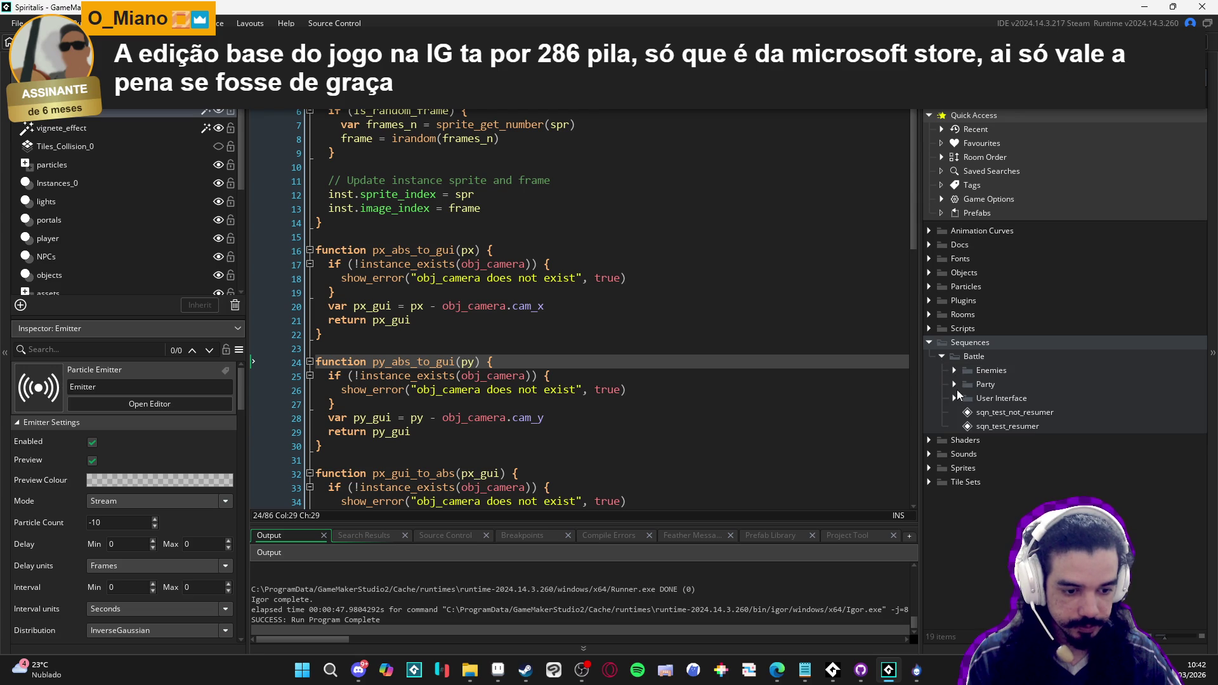
{"action": "left_click", "coordinate": [955, 385]}
{"action": "left_click", "coordinate": [967, 399]}
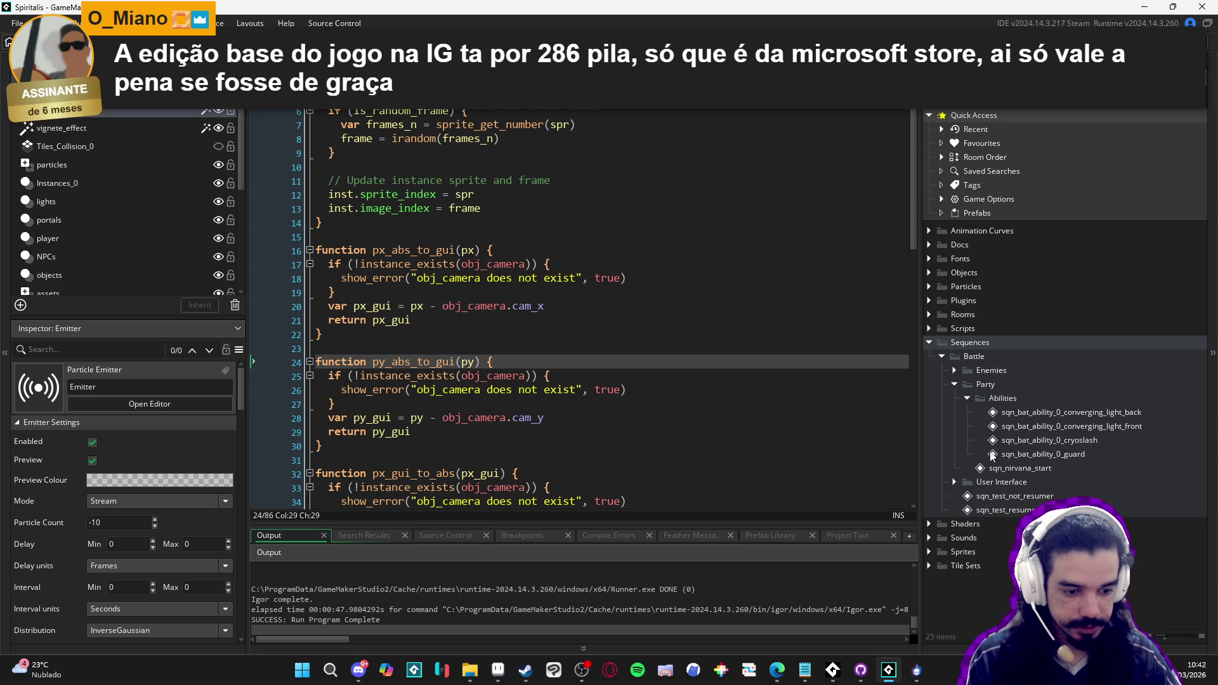
{"action": "right_click", "coordinate": [1016, 402]}
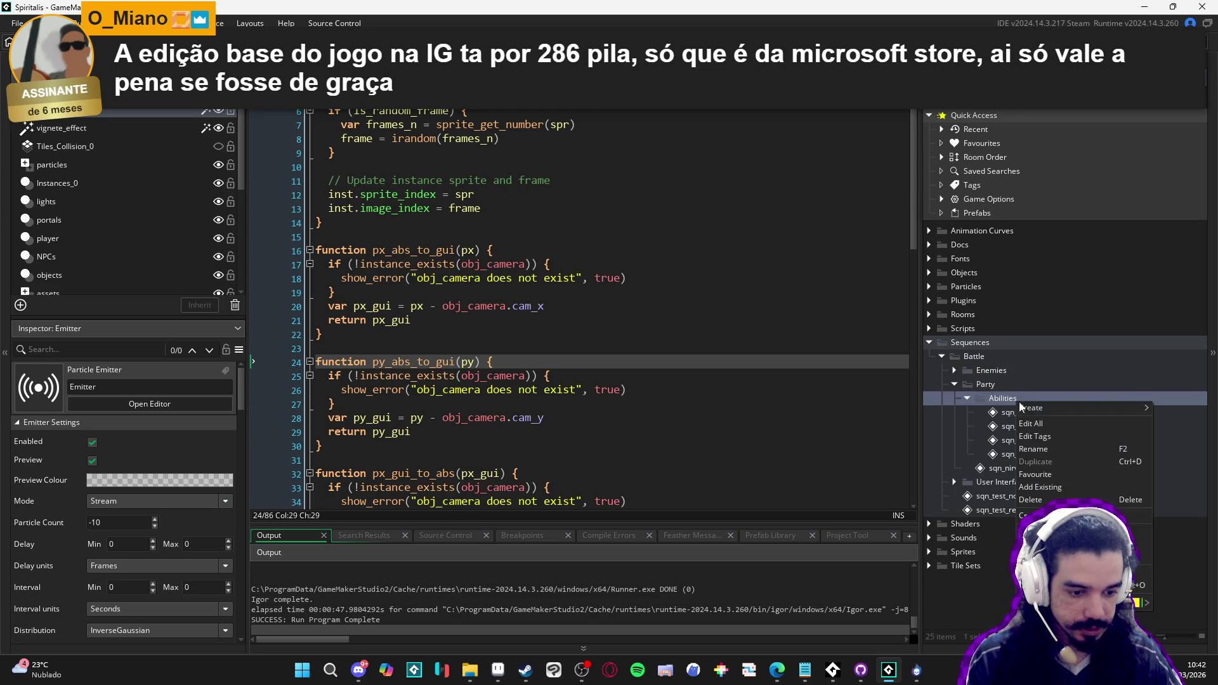
{"action": "key", "text": "Escape"}
{"action": "right_click", "coordinate": [1016, 400]}
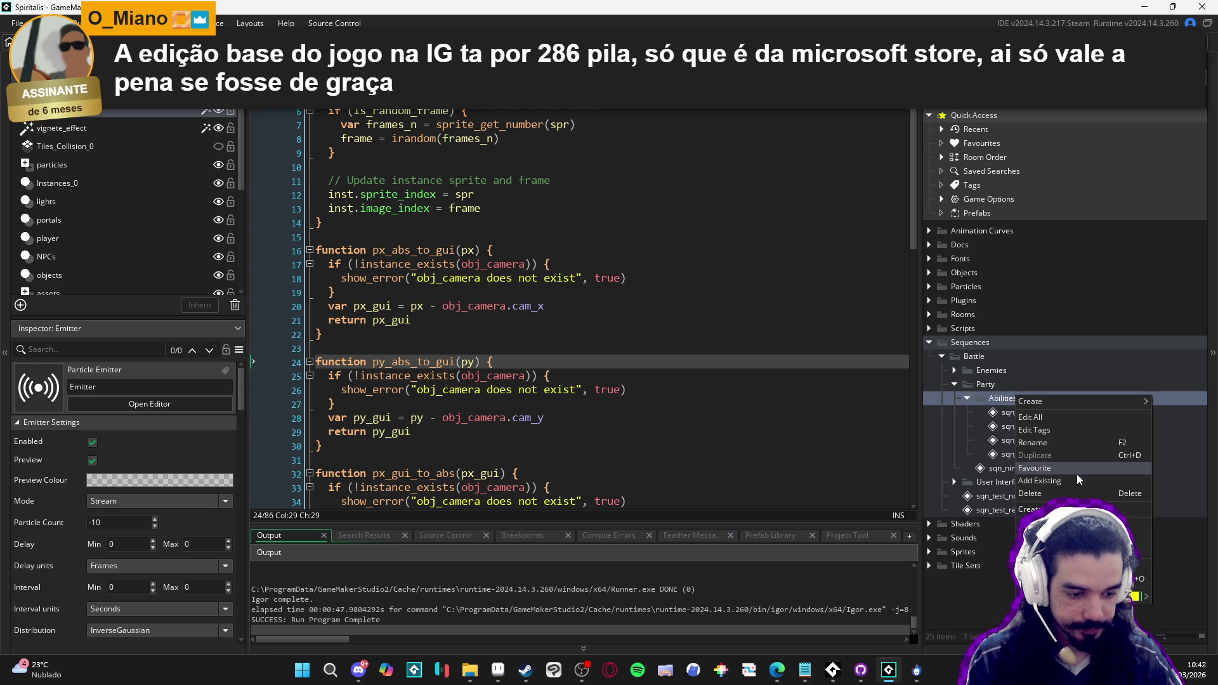
{"action": "left_click", "coordinate": [1028, 510]}
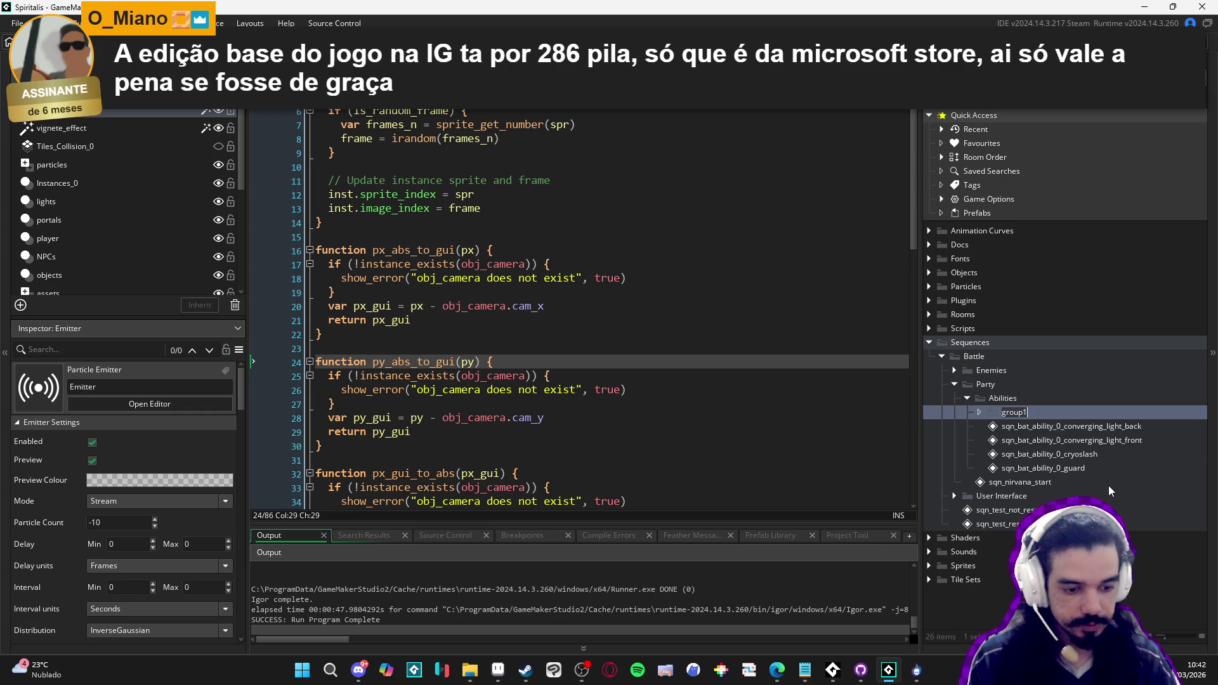
{"action": "type", "text": "samuel"}
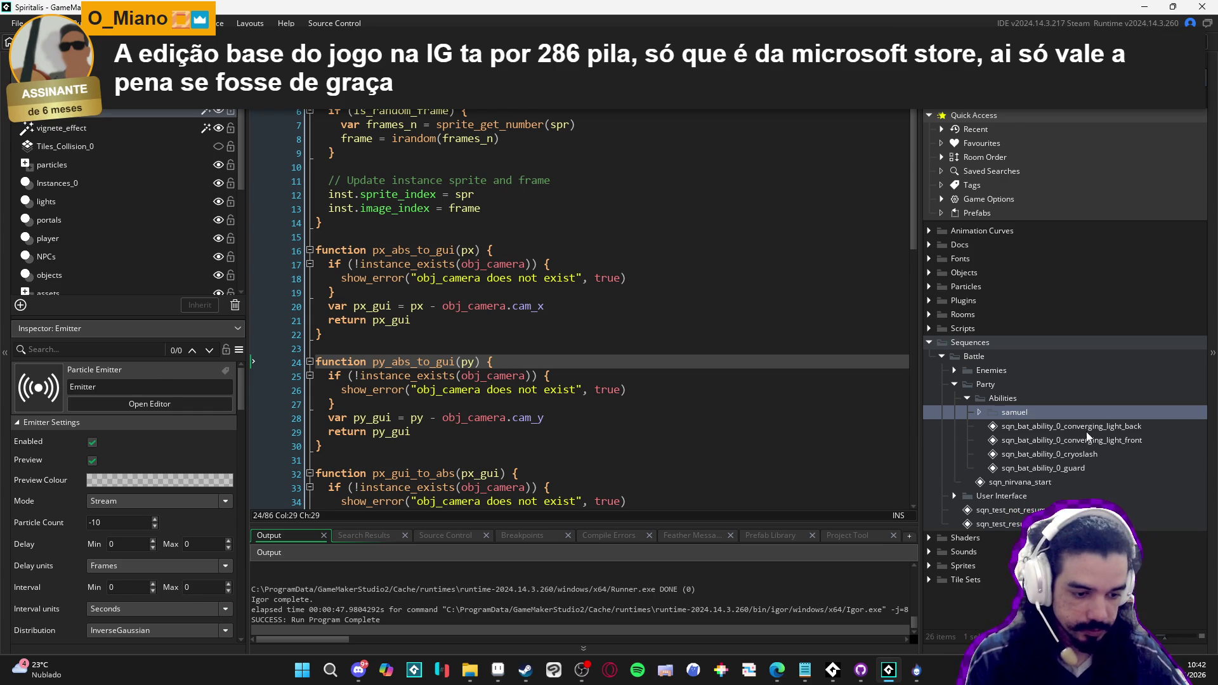
Move the four Abilities sequences into the samuel folder
{"action": "left_click", "coordinate": [1082, 440]}
{"action": "left_click", "coordinate": [1068, 469], "text": "shift"}
{"action": "left_click", "coordinate": [1071, 430], "text": "ctrl"}
{"action": "mouse_move", "coordinate": [1071, 431]}
{"action": "left_mouse_down"}
{"action": "mouse_move", "coordinate": [1041, 402]}
{"action": "mouse_move", "coordinate": [987, 410]}
{"action": "left_mouse_up"}
{"action": "left_click", "coordinate": [990, 412]}
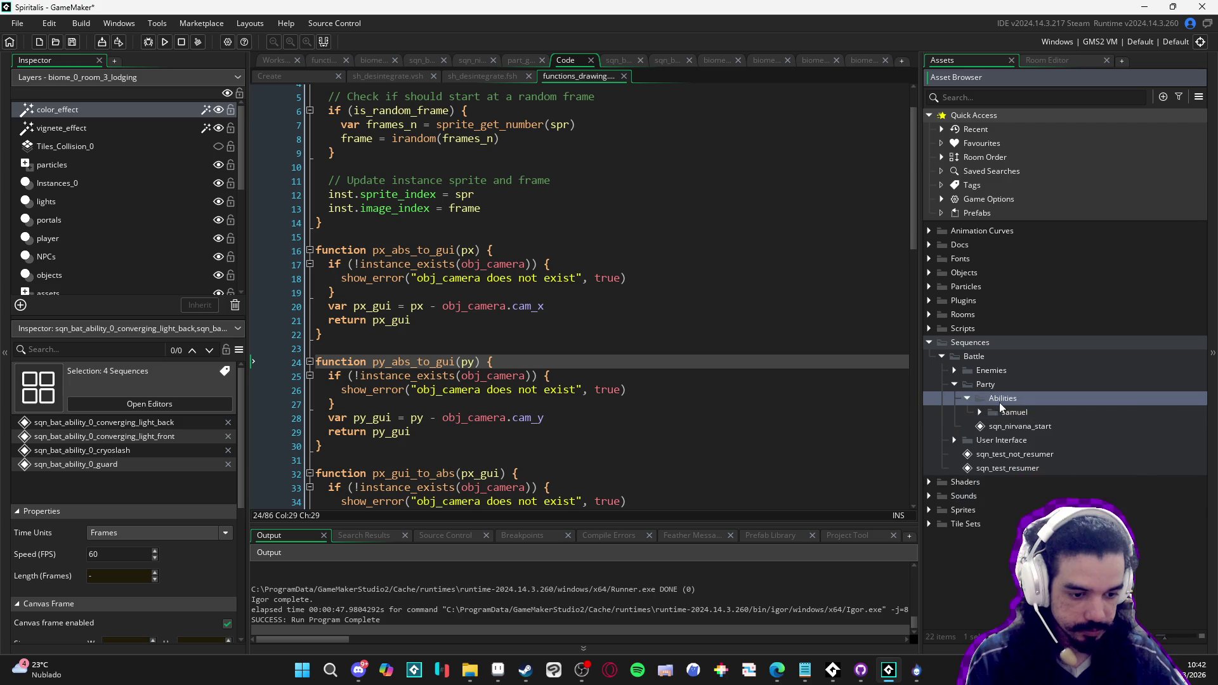
Create a second group named 'yara' inside Abilities
{"action": "right_click", "coordinate": [999, 400]}
{"action": "mouse_move", "coordinate": [1082, 410]}
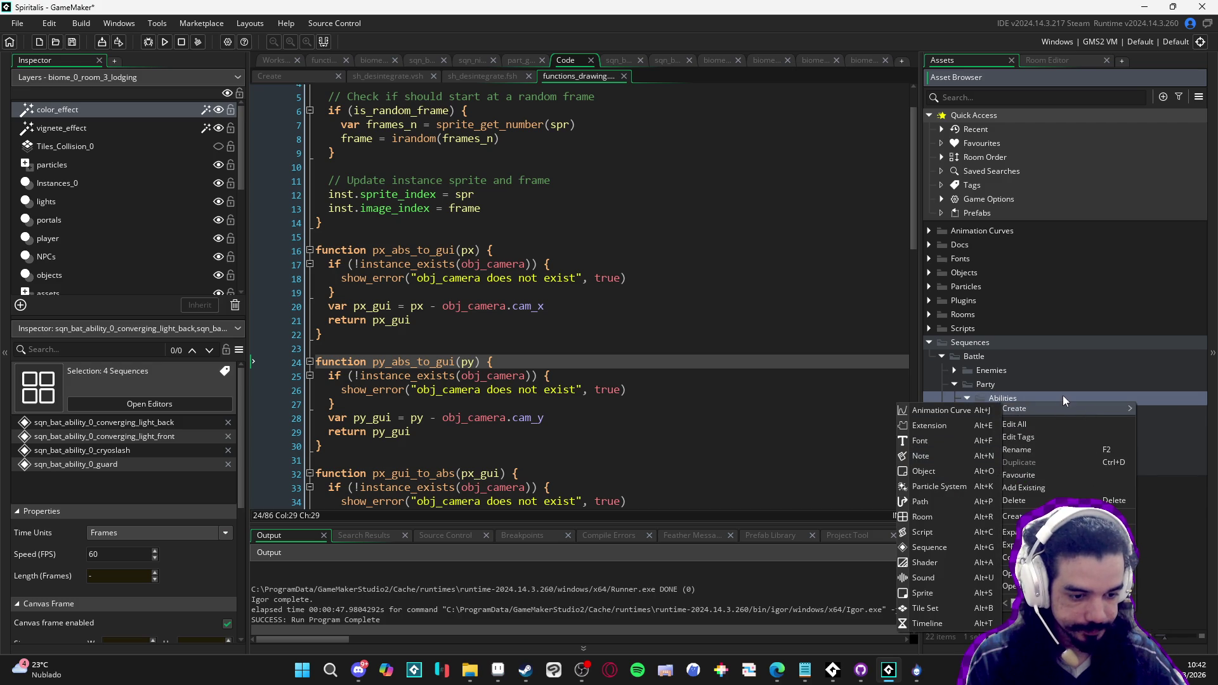
{"action": "left_click", "coordinate": [1028, 516]}
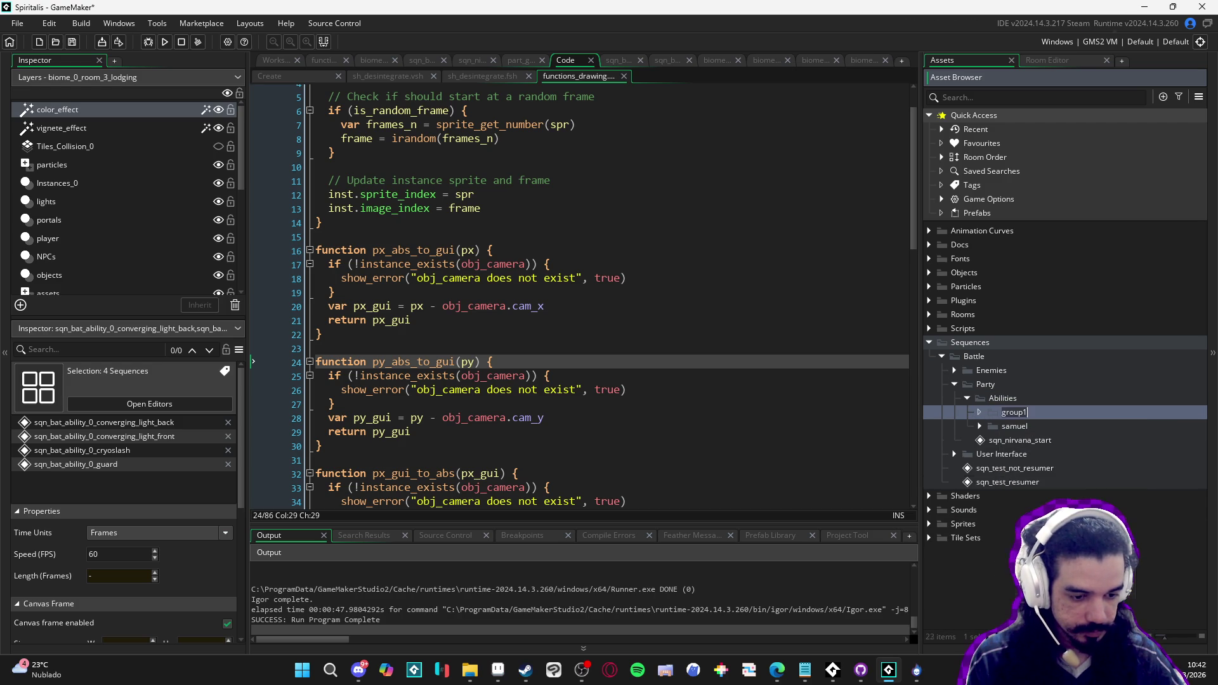
{"action": "type", "text": "yara"}
{"action": "key", "text": "Return"}
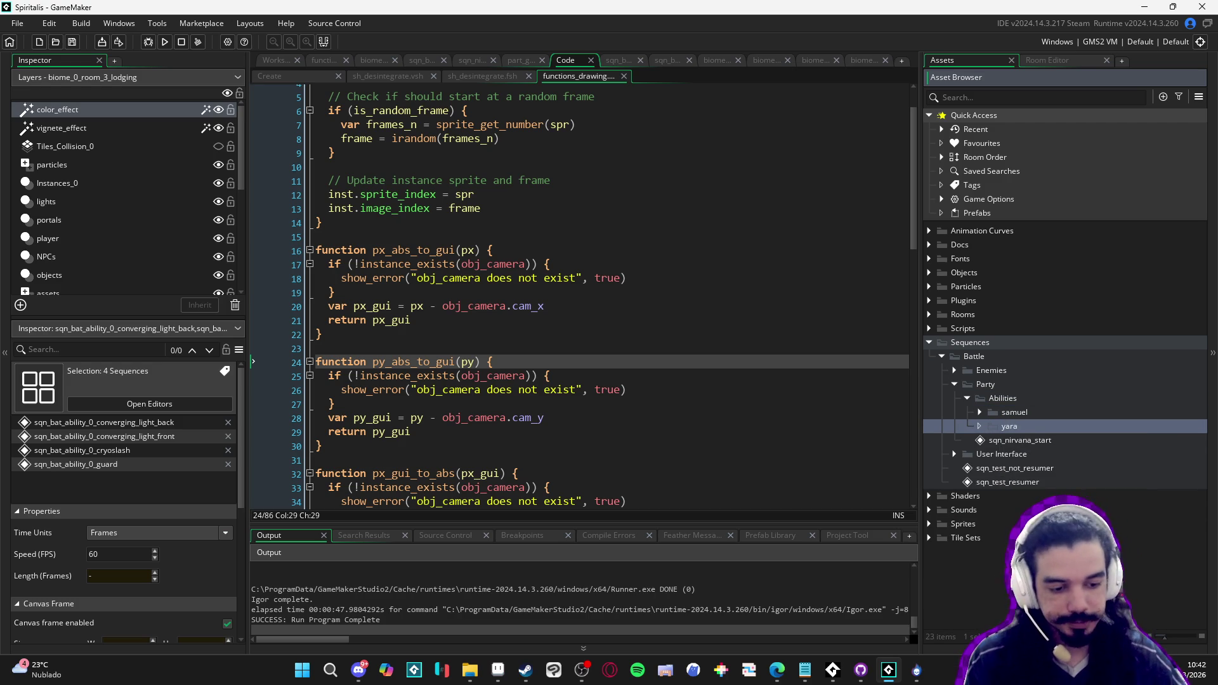
Open sqn_bat_ability_0_converging_light_back and check its canvas frame size
{"action": "left_click", "coordinate": [979, 412]}
{"action": "left_click", "coordinate": [1026, 427]}
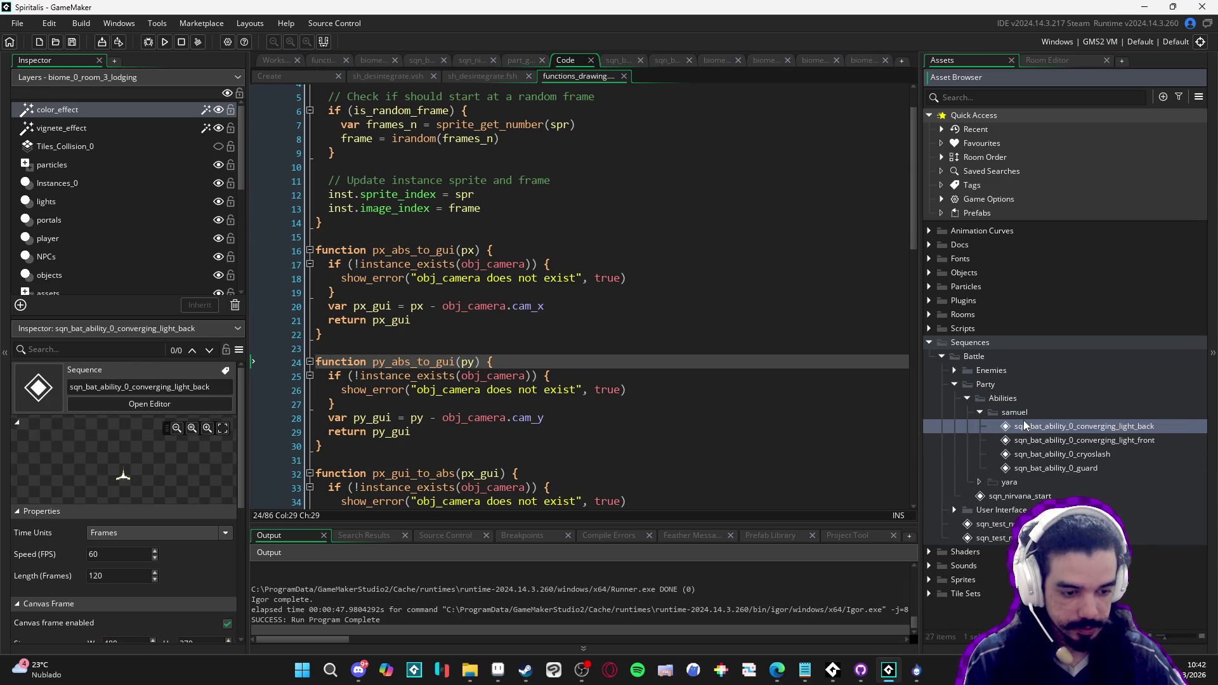
{"action": "double_click", "coordinate": [1026, 426]}
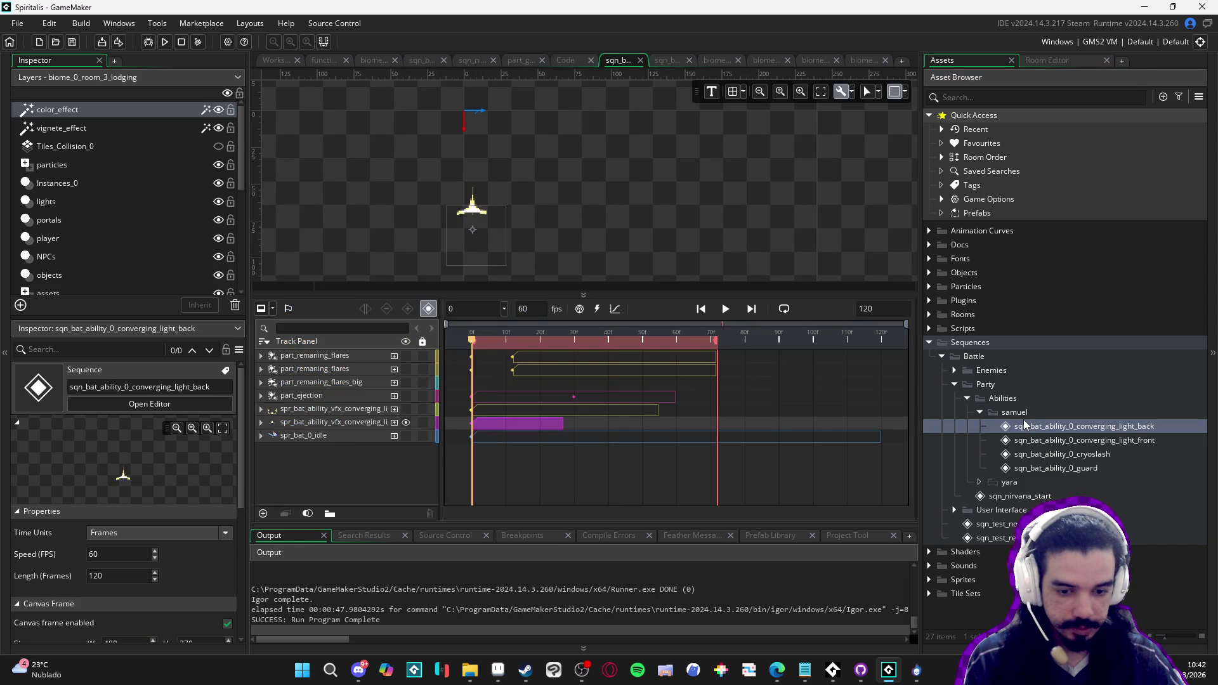
{"action": "left_click", "coordinate": [904, 94]}
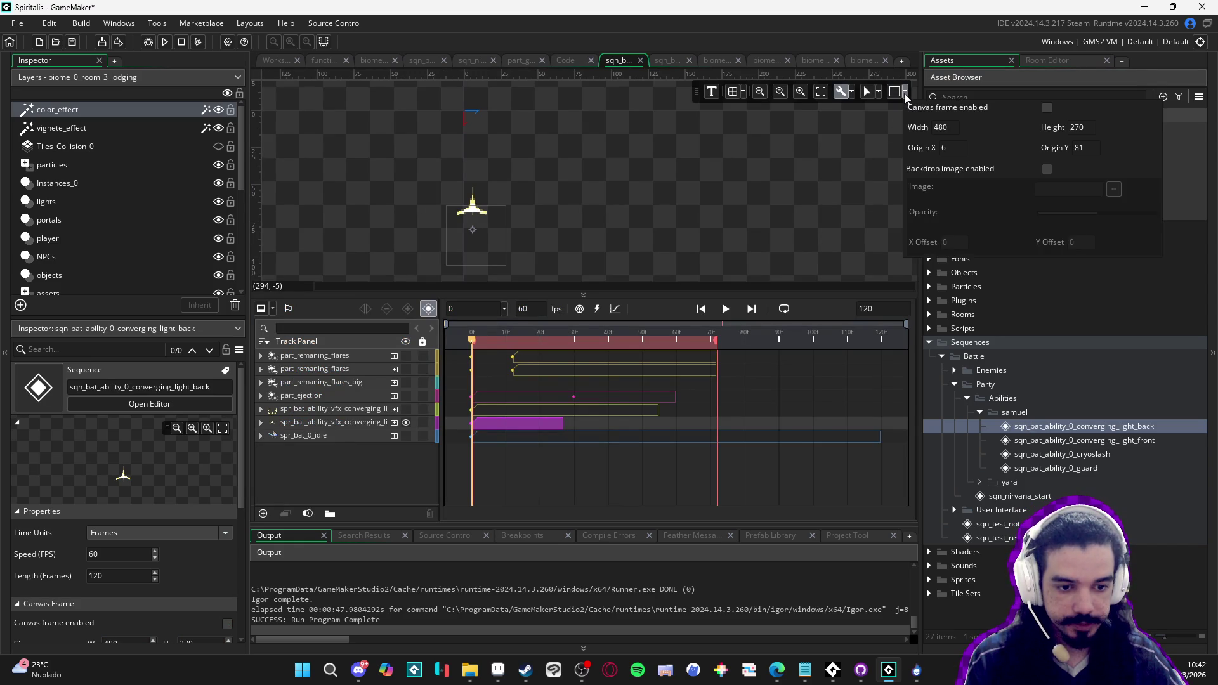
{"action": "left_click", "coordinate": [1019, 397]}
Create a new sequence inside the yara folder
{"action": "left_click", "coordinate": [980, 413]}
{"action": "right_click", "coordinate": [1008, 428]}
{"action": "mouse_move", "coordinate": [1102, 440]}
{"action": "left_click", "coordinate": [948, 566]}
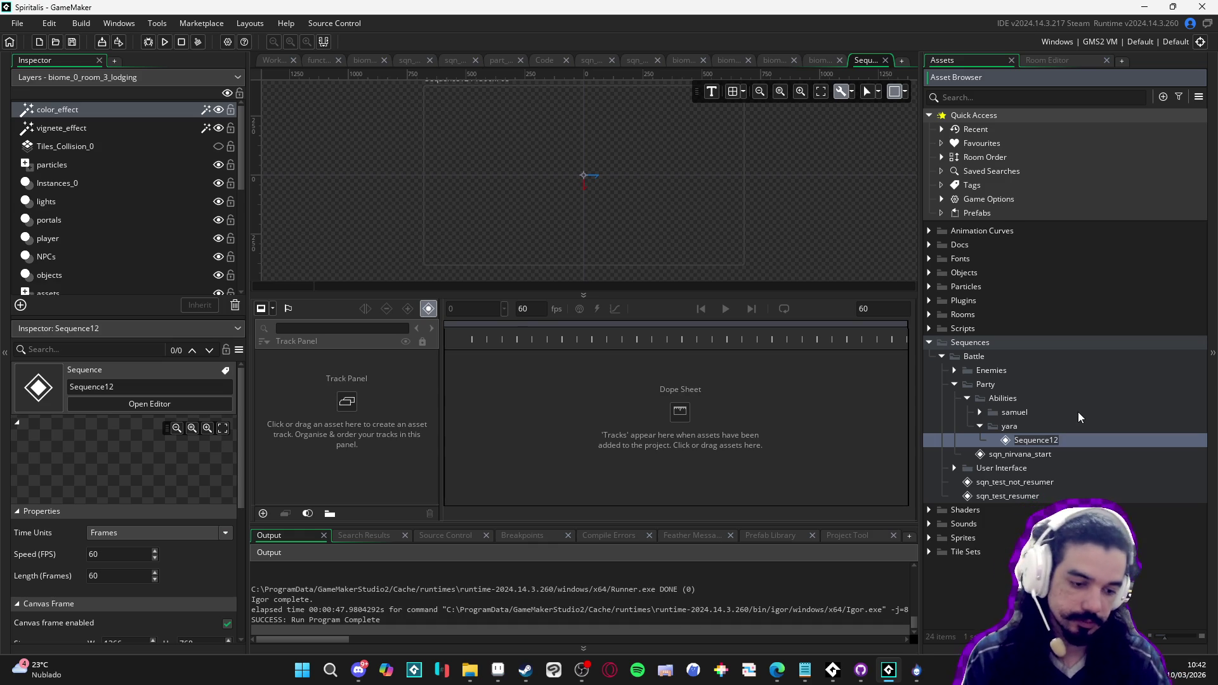
Rename Sequence12 to sqn_bat_ability_1_aqua_sphere_front, starting from a pasted sequence name
{"action": "left_click", "coordinate": [979, 412]}
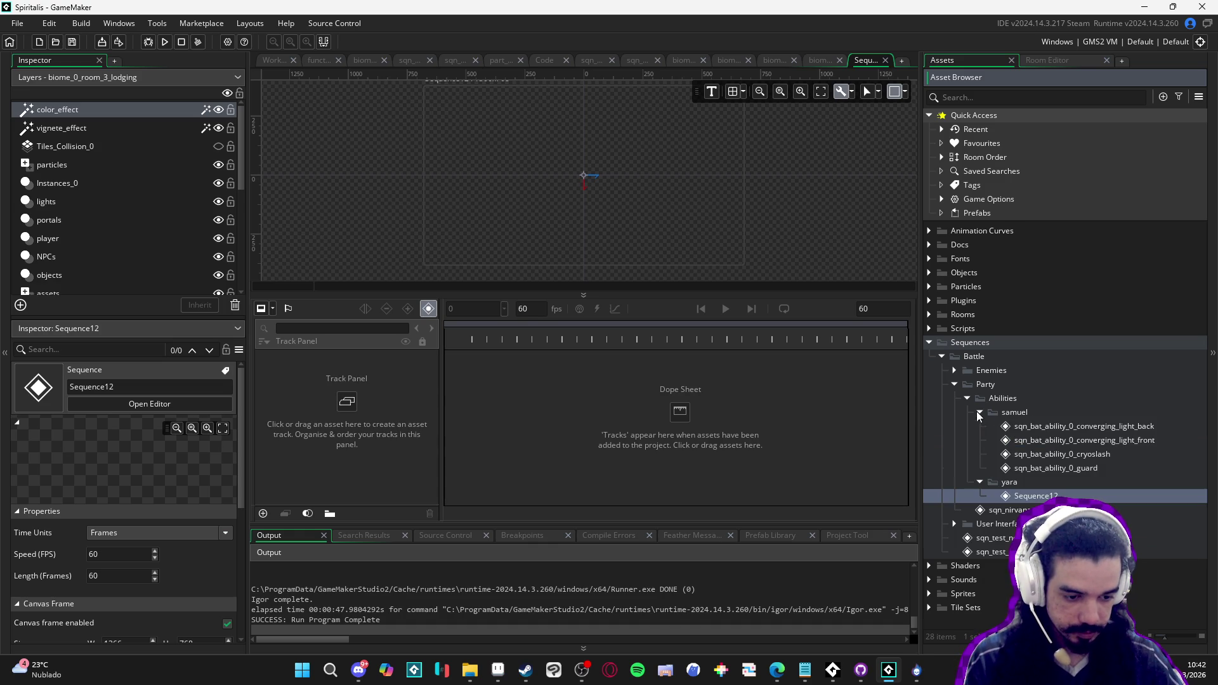
{"action": "left_click", "coordinate": [1037, 429]}
{"action": "left_click", "coordinate": [1029, 497]}
{"action": "key", "text": "F2"}
{"action": "type", "text": "sqn_bat_ability_0_converging_light_back"}
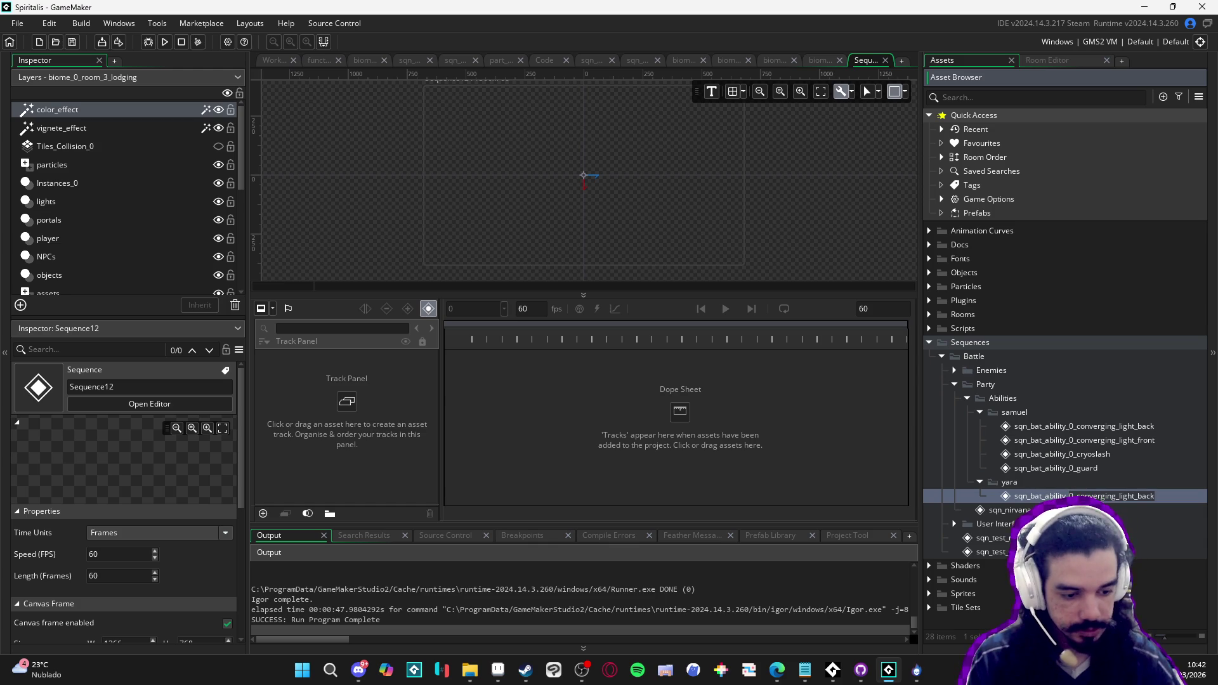
{"action": "left_click", "coordinate": [1070, 496]}
{"action": "key", "text": "shift+End"}
{"action": "type", "text": "1_"}
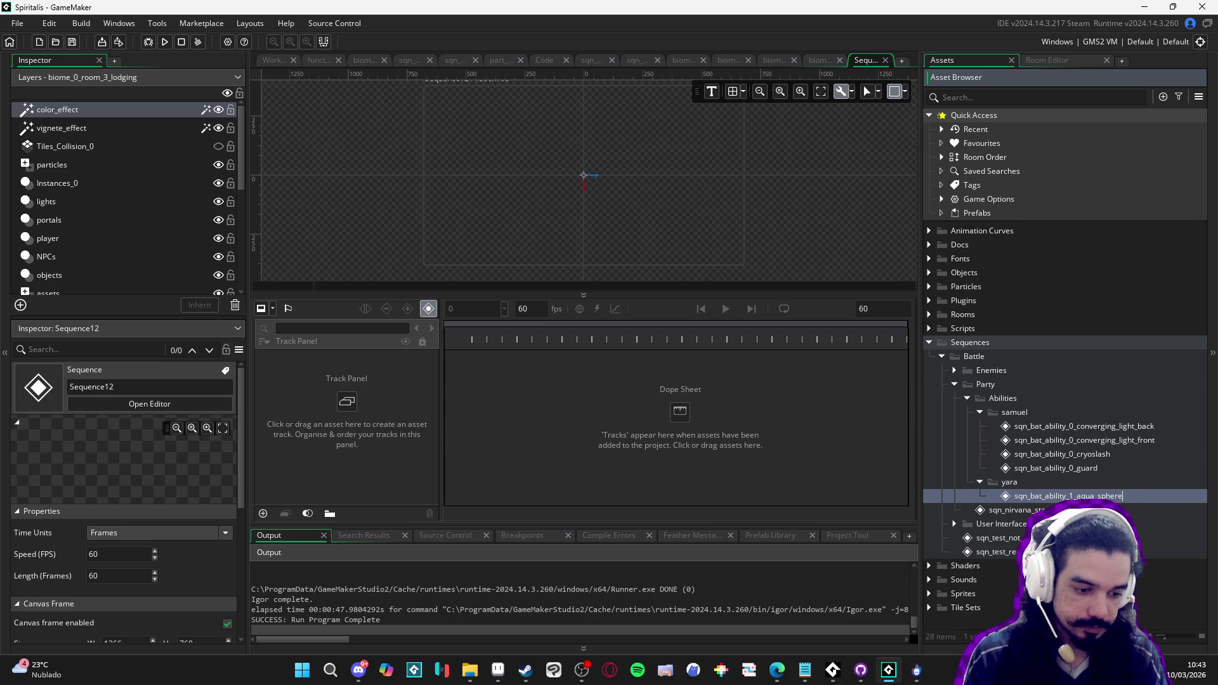
{"action": "type", "text": "_front"}
{"action": "key", "text": "Return"}
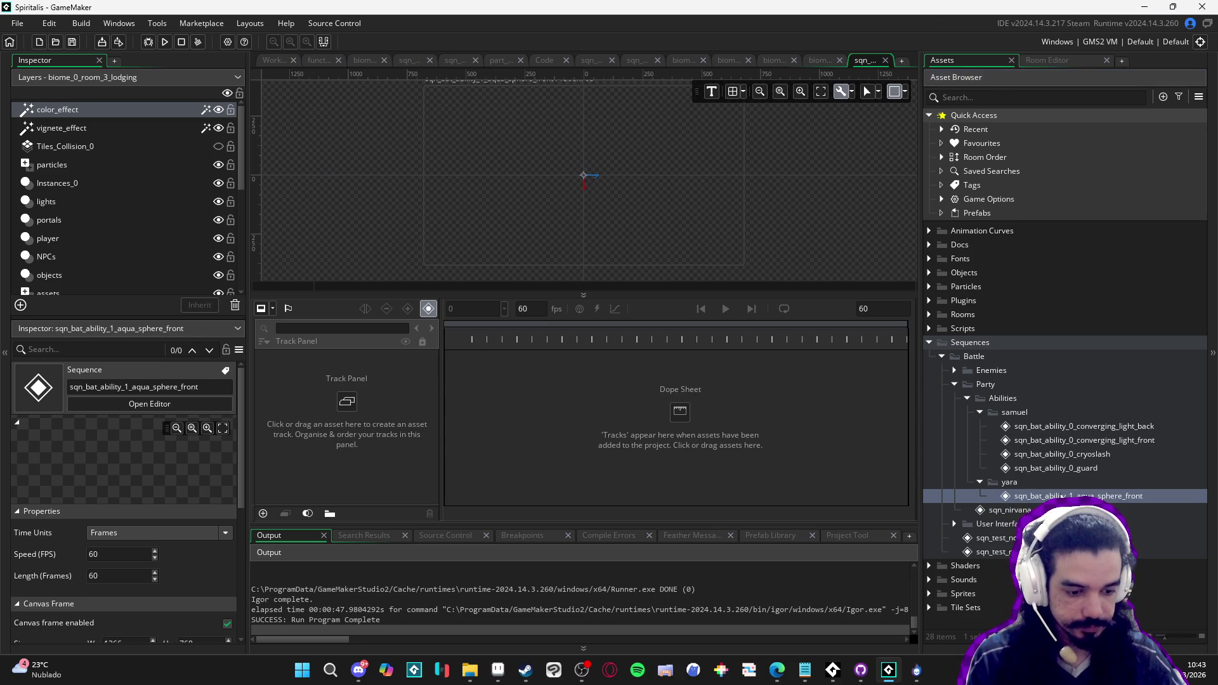
Set the sequence canvas frame size to 480x270
{"action": "left_click", "coordinate": [905, 94]}
{"action": "key", "text": "BackSpace"}
{"action": "key", "text": "BackSpace"}
{"action": "key", "text": "BackSpace"}
{"action": "type", "text": "480"}
{"action": "key", "text": "Tab"}
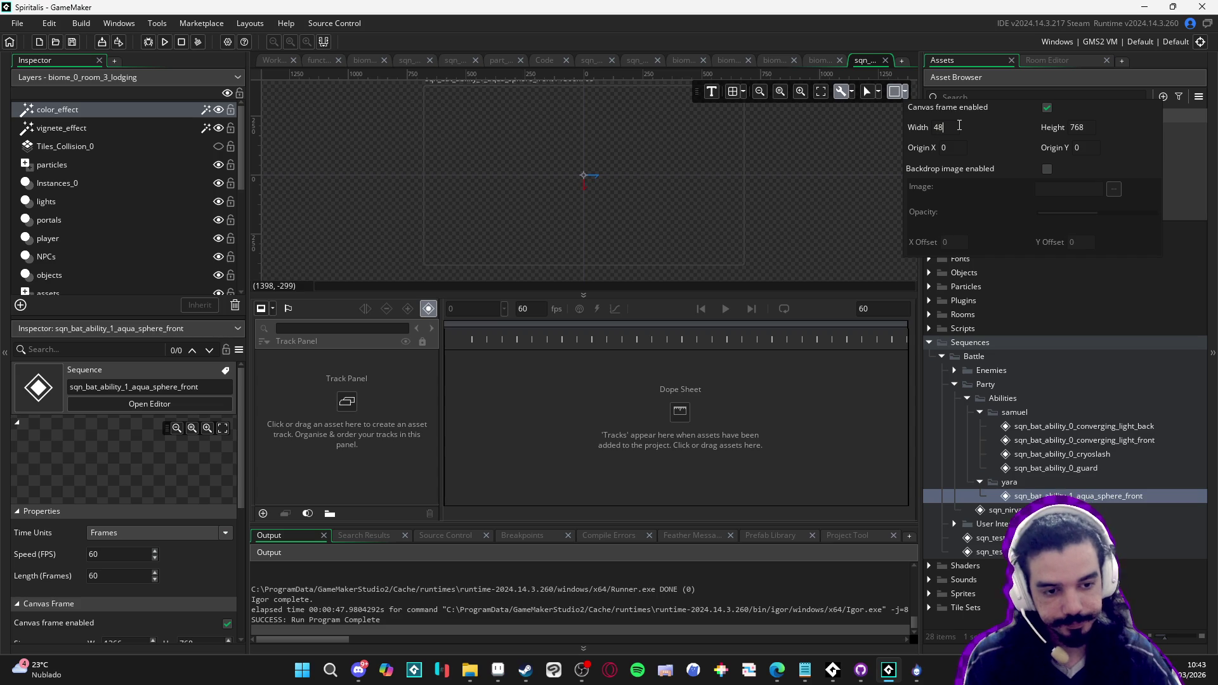
{"action": "type", "text": "270"}
{"action": "key", "text": "Return"}
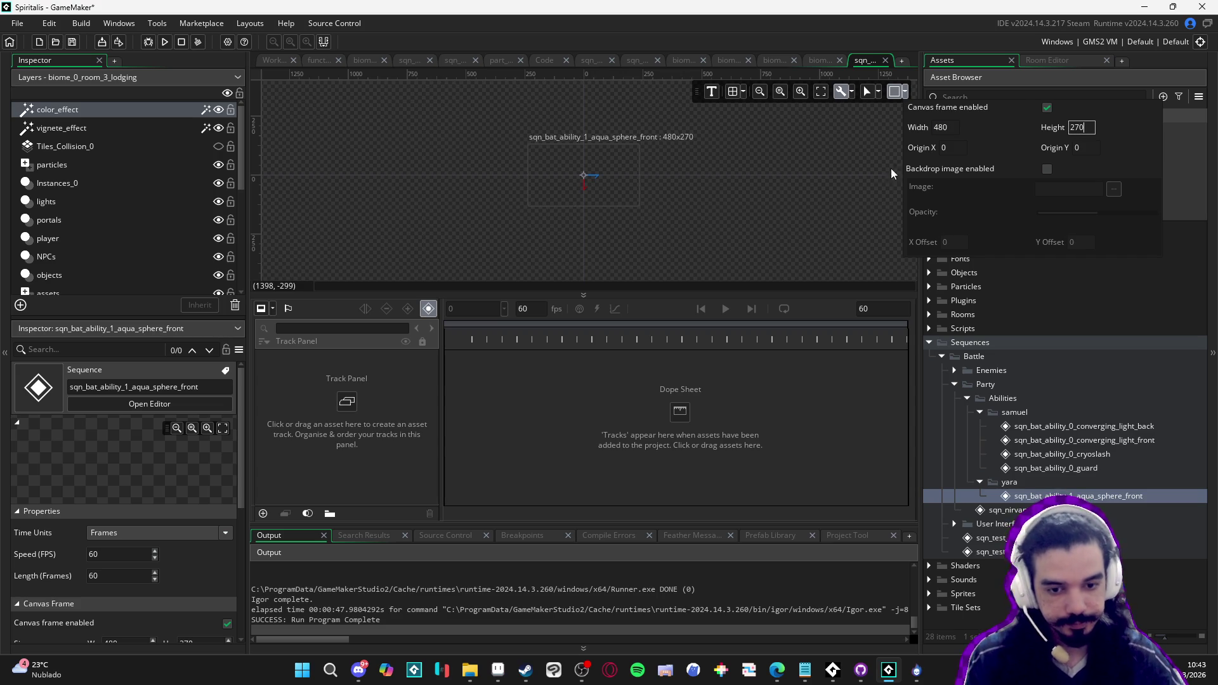
{"action": "left_click", "coordinate": [679, 202]}
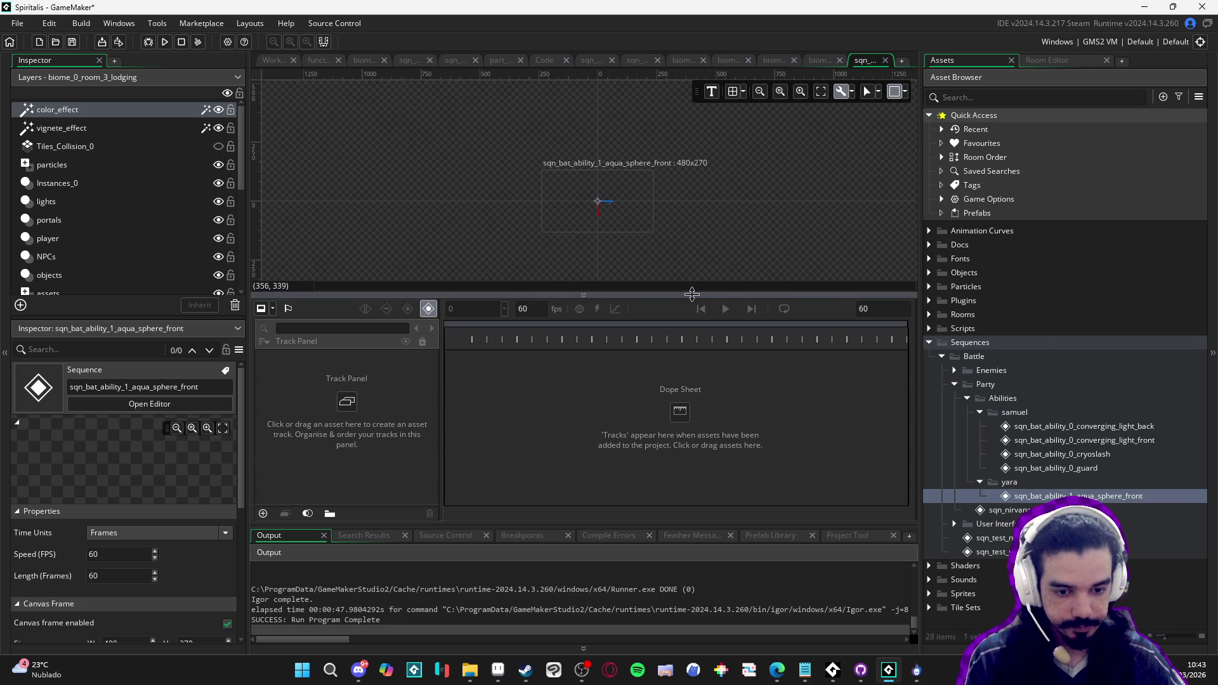
Give the canvas more room over the timeline, zoom in, and expand the Sprites folder
{"action": "left_click_drag", "start_coordinate": [692, 294], "coordinate": [673, 406]}
{"action": "scroll", "coordinate": [611, 210], "scroll_direction": "up", "scroll_amount": 2}
{"action": "scroll", "coordinate": [611, 213], "scroll_direction": "up", "scroll_amount": 2}
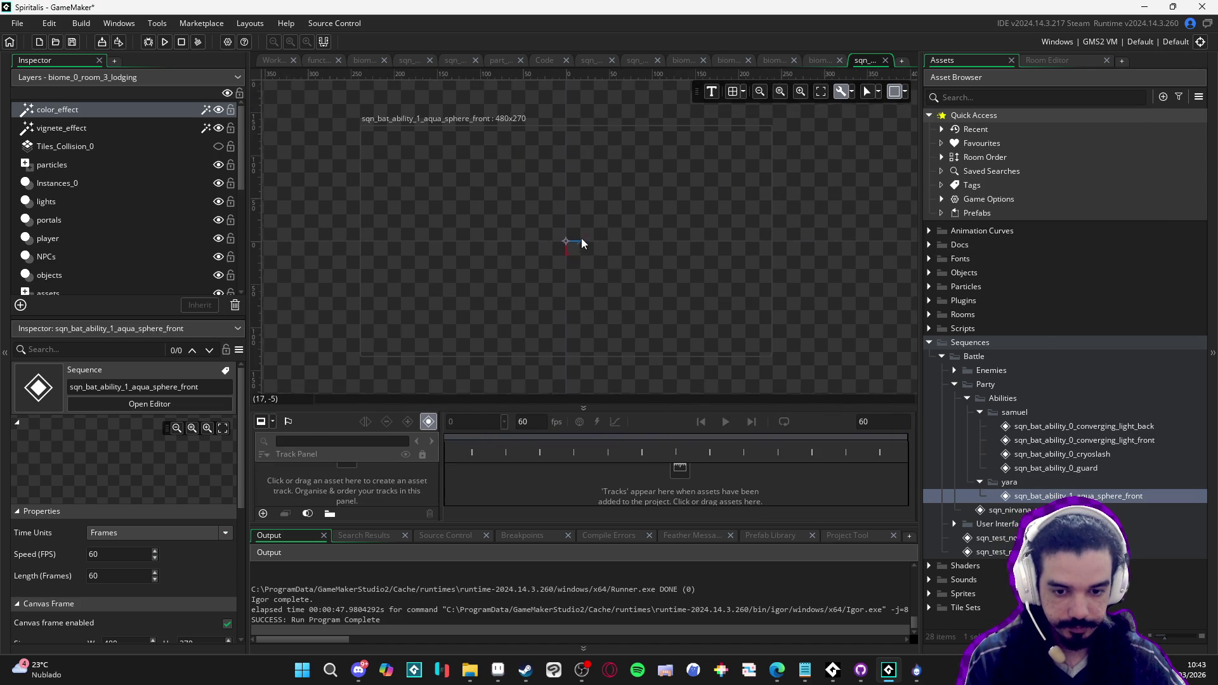
{"action": "scroll", "coordinate": [581, 242], "scroll_direction": "up", "scroll_amount": 3}
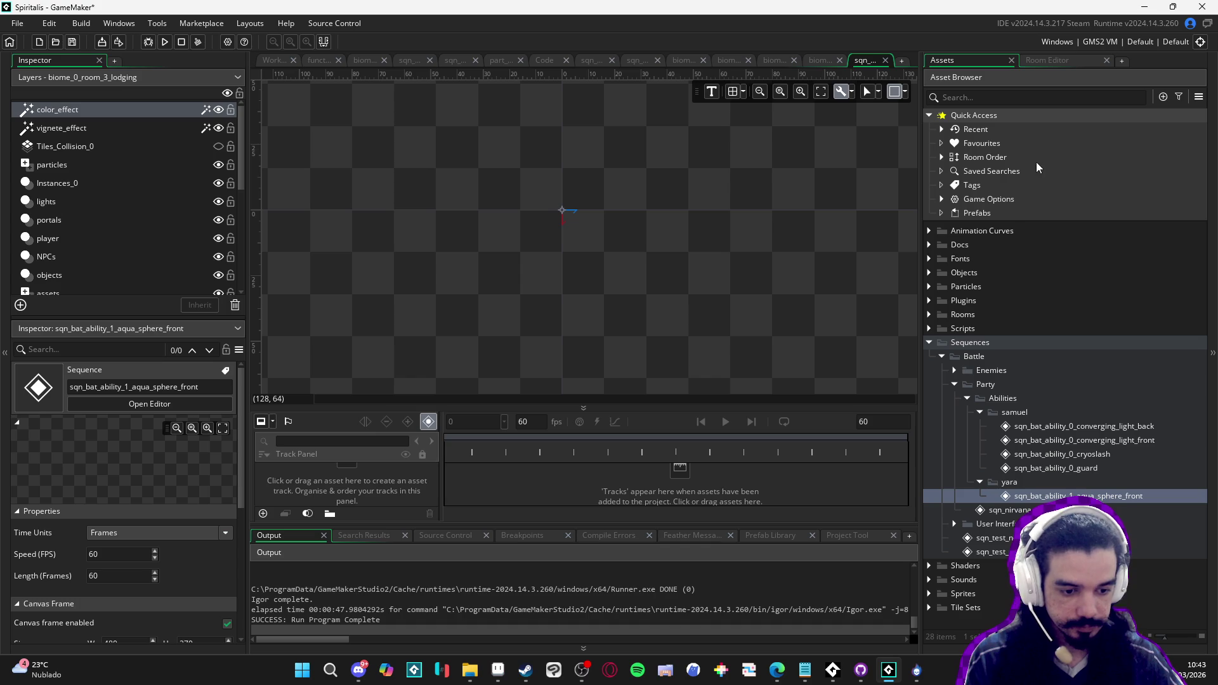
{"action": "double_click", "coordinate": [955, 593]}
{"action": "scroll", "coordinate": [954, 577], "scroll_direction": "down", "scroll_amount": 2}
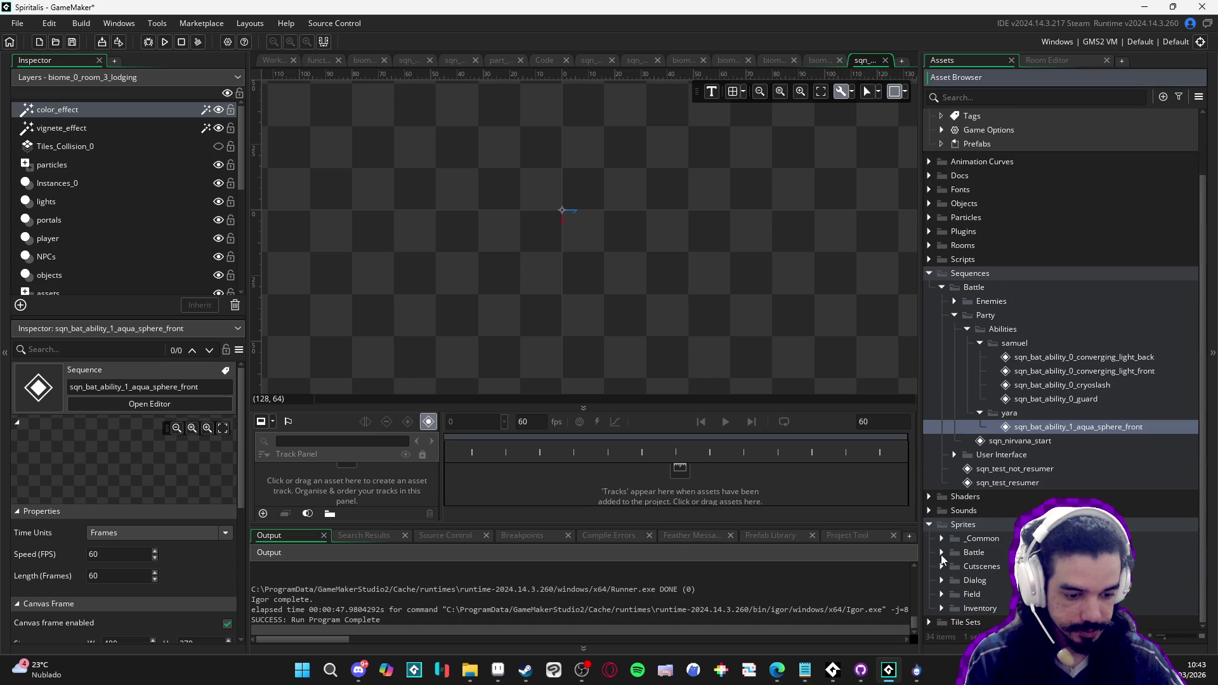
Create a new group in Sprites > Battle > Party > Yara and open the splash sprite
{"action": "left_click", "coordinate": [942, 553]}
{"action": "scroll", "coordinate": [944, 558], "scroll_direction": "down", "scroll_amount": 2}
{"action": "left_click", "coordinate": [955, 536]}
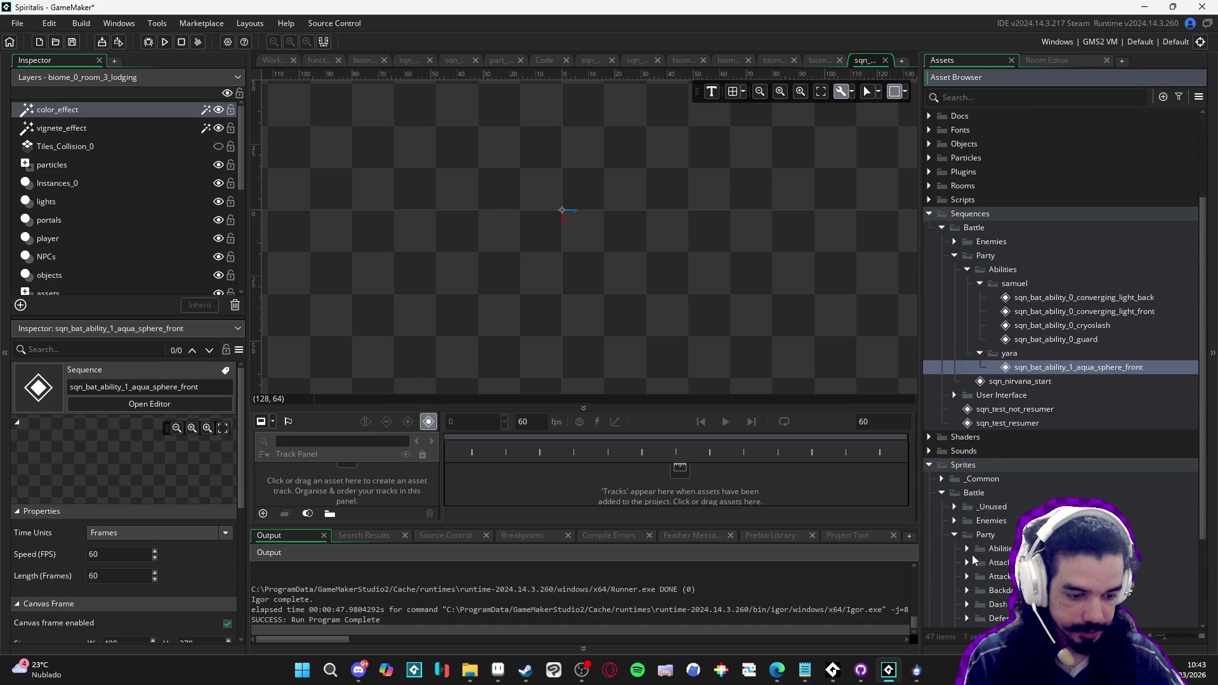
{"action": "left_click", "coordinate": [983, 604]}
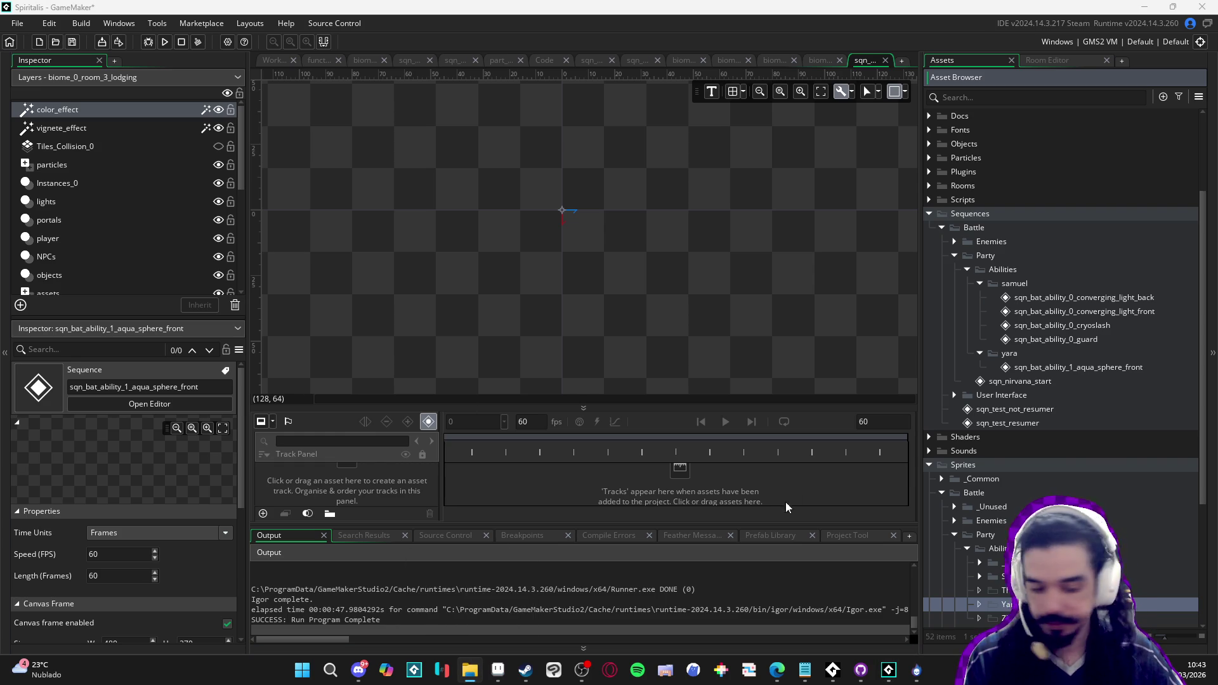
{"action": "right_click", "coordinate": [1023, 605]}
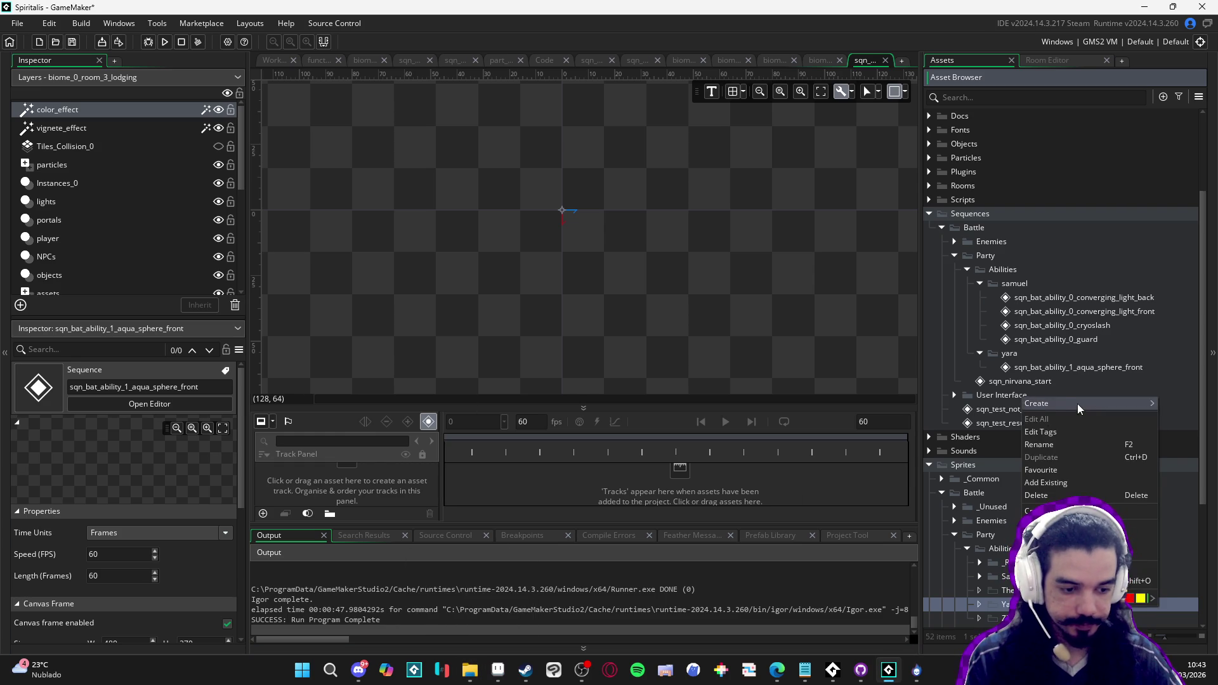
{"action": "mouse_move", "coordinate": [1036, 403]}
{"action": "left_click", "coordinate": [964, 621]}
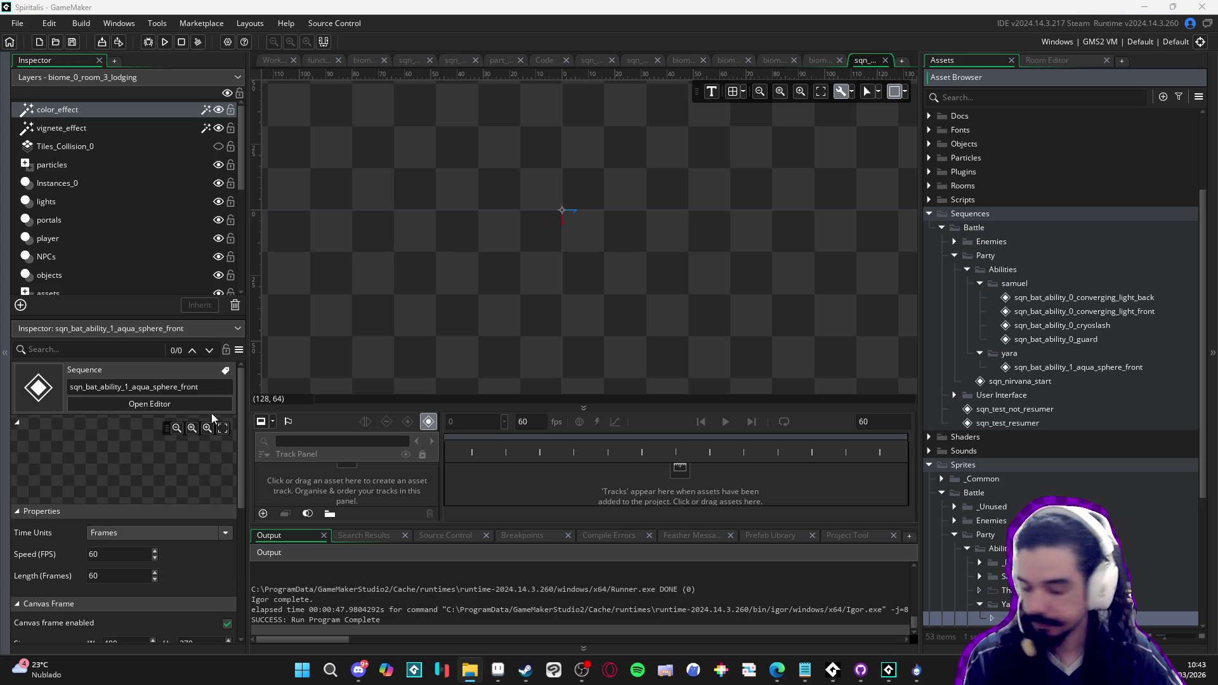
{"action": "double_click", "coordinate": [965, 619]}
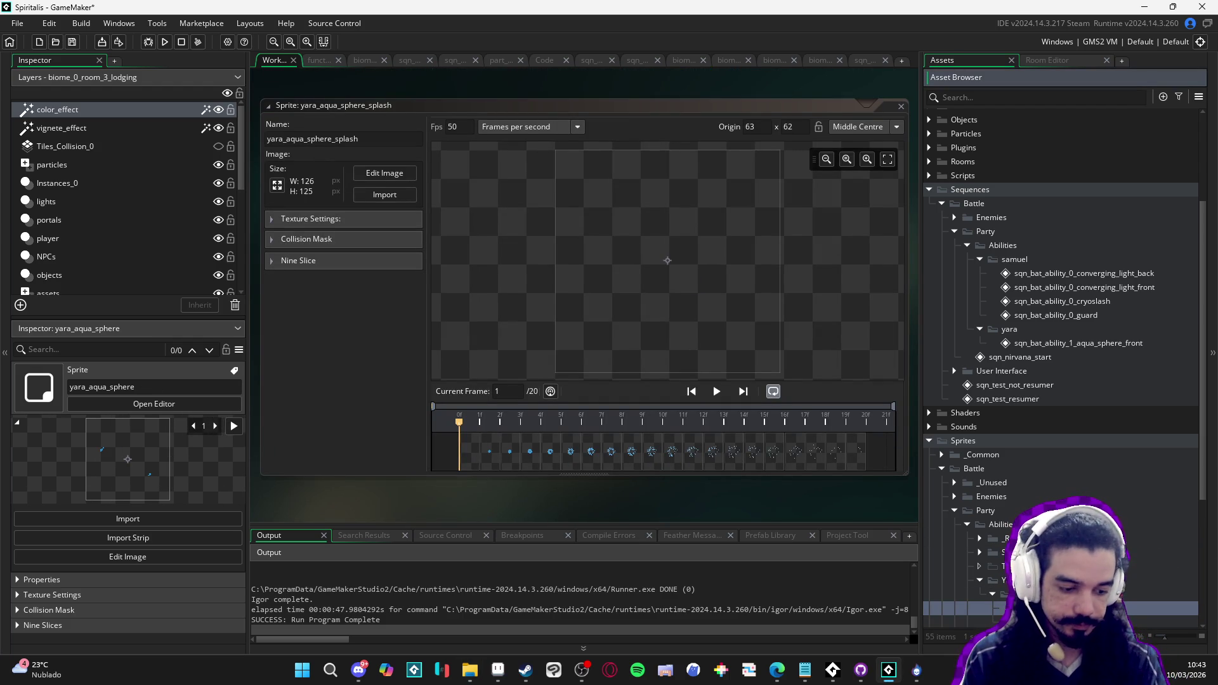
Check how Samuel's Converging Light sprites are named for reference
{"action": "scroll", "coordinate": [1121, 598], "scroll_direction": "down", "scroll_amount": 1}
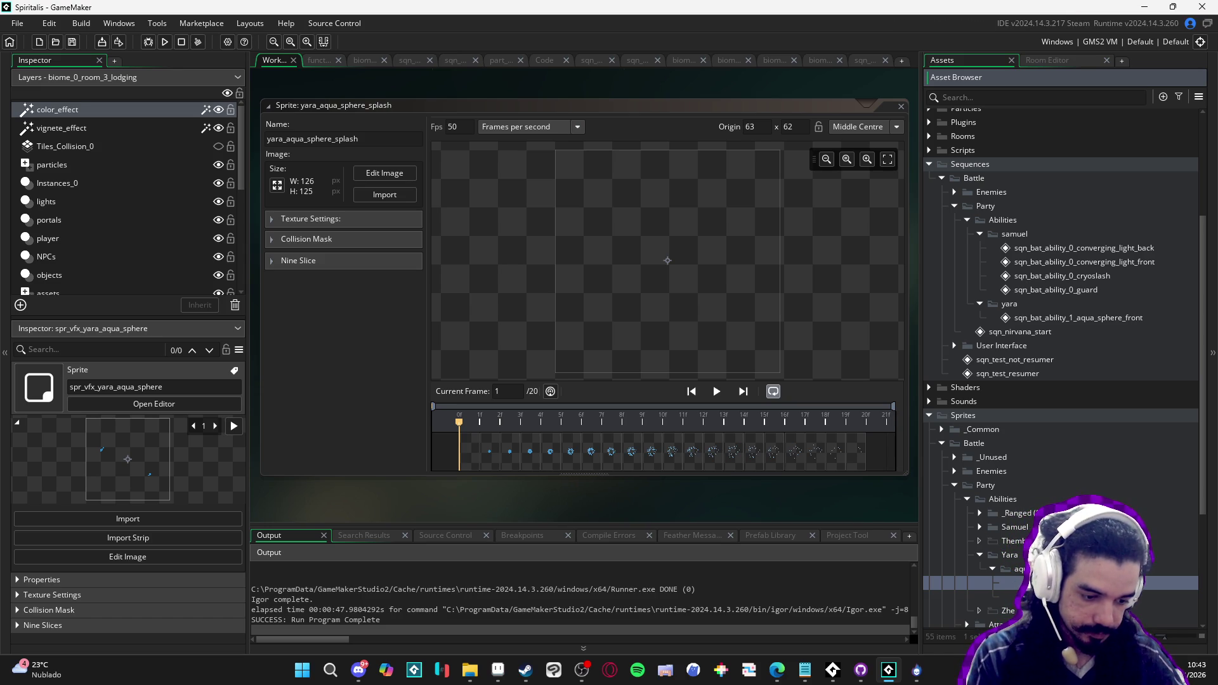
{"action": "left_click", "coordinate": [979, 527]}
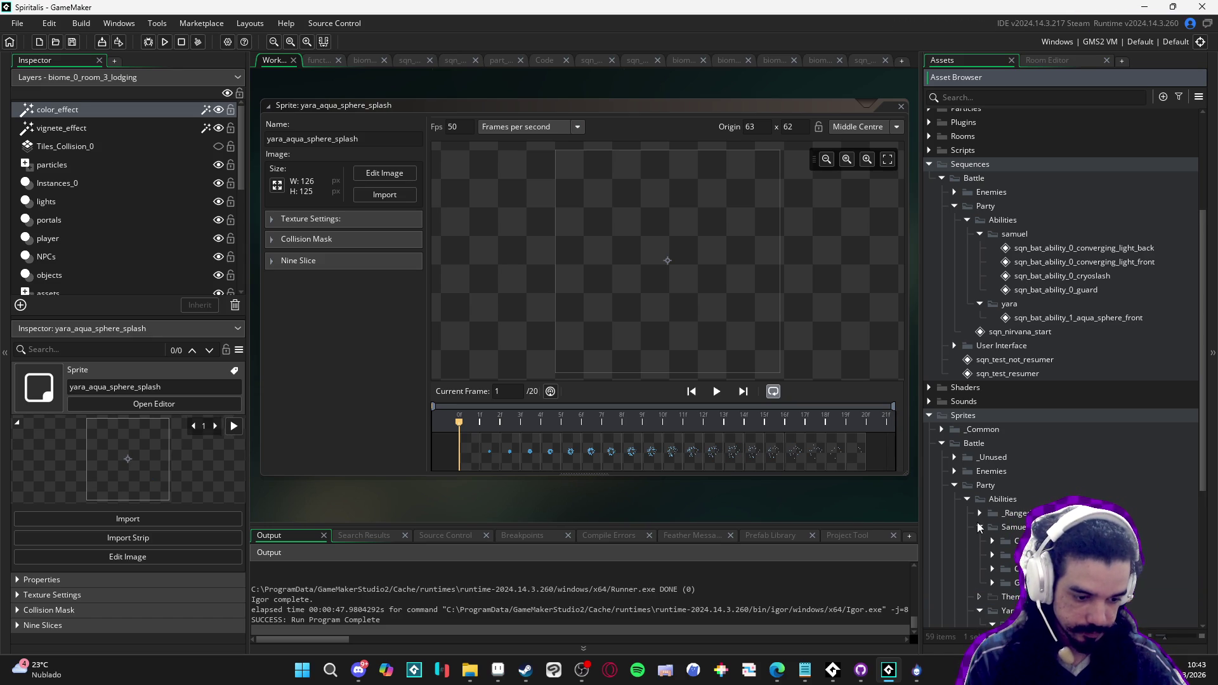
{"action": "left_click", "coordinate": [993, 541]}
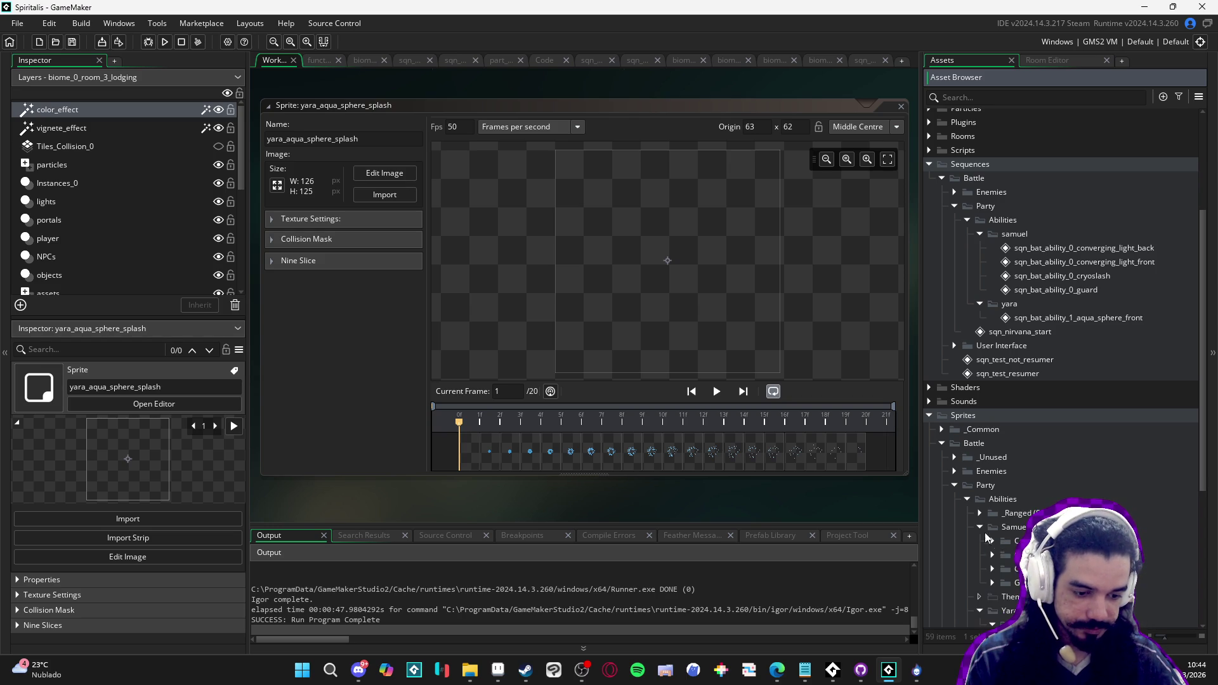
{"action": "left_click", "coordinate": [1022, 555]}
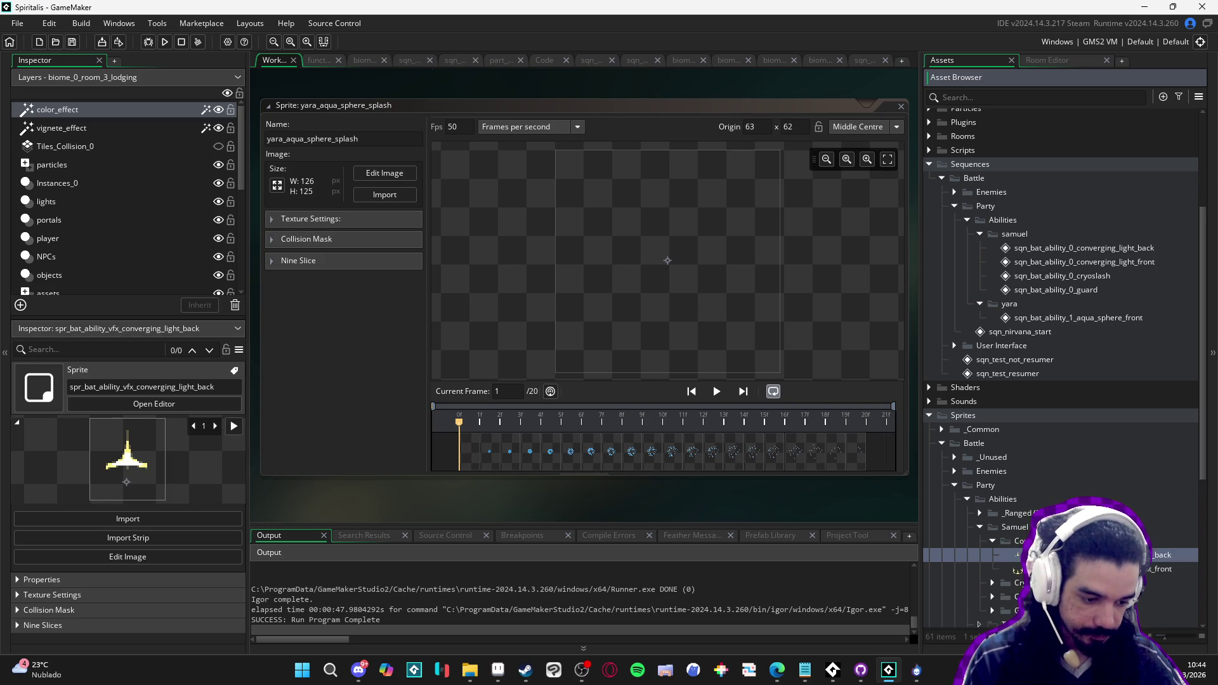
{"action": "left_click", "coordinate": [992, 541]}
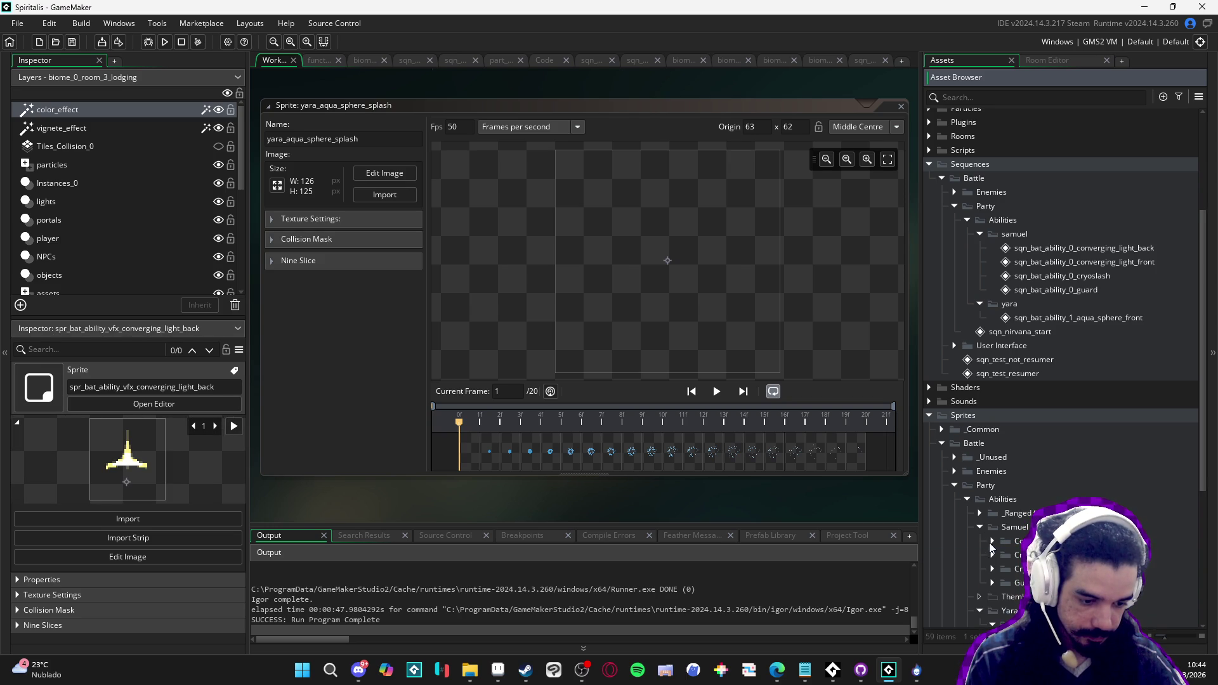
Rename Yara's two sprites to spr_bat_ability_vfx_aqua_sphere and spr_bat_ability_vfx_aqua_sphere_splash
{"action": "scroll", "coordinate": [997, 560], "scroll_direction": "down", "scroll_amount": 2}
{"action": "left_click", "coordinate": [996, 564]}
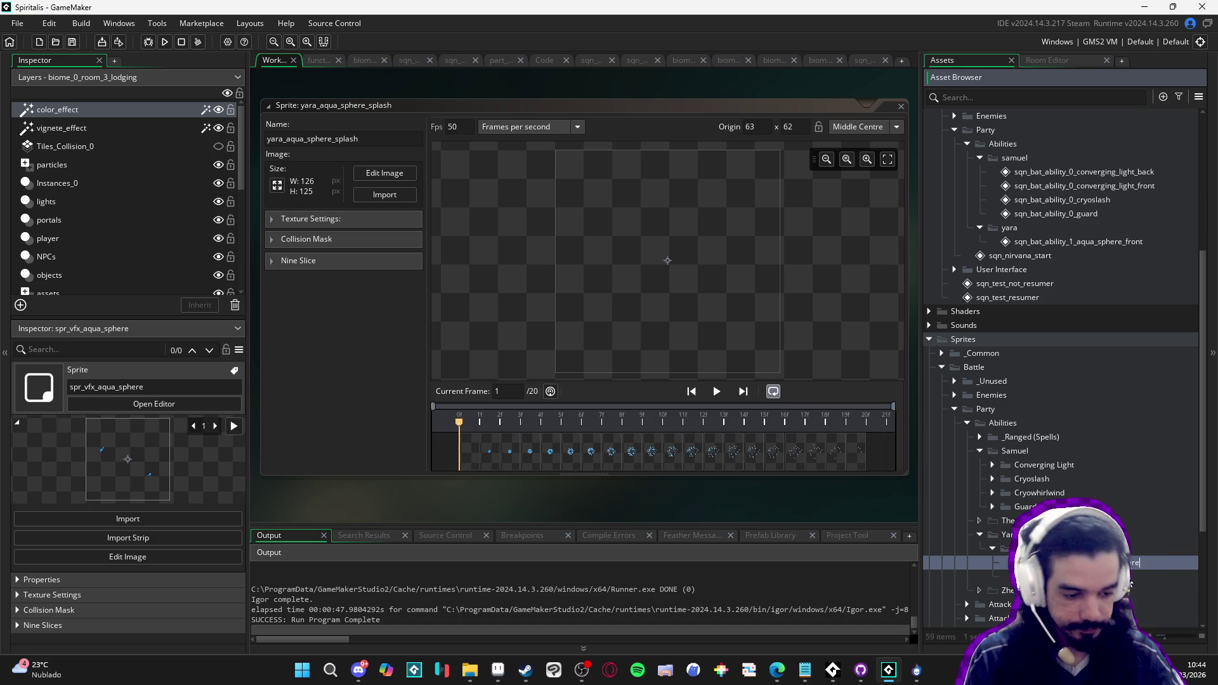
{"action": "left_click", "coordinate": [996, 576]}
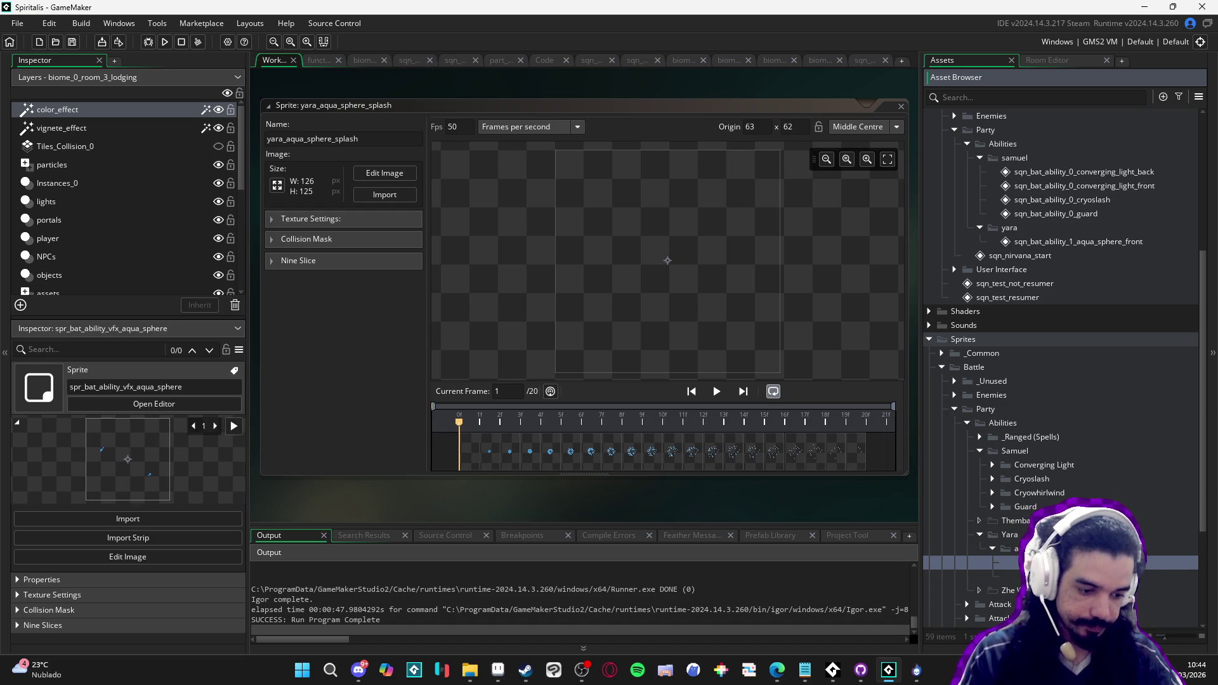
{"action": "key", "text": "Return"}
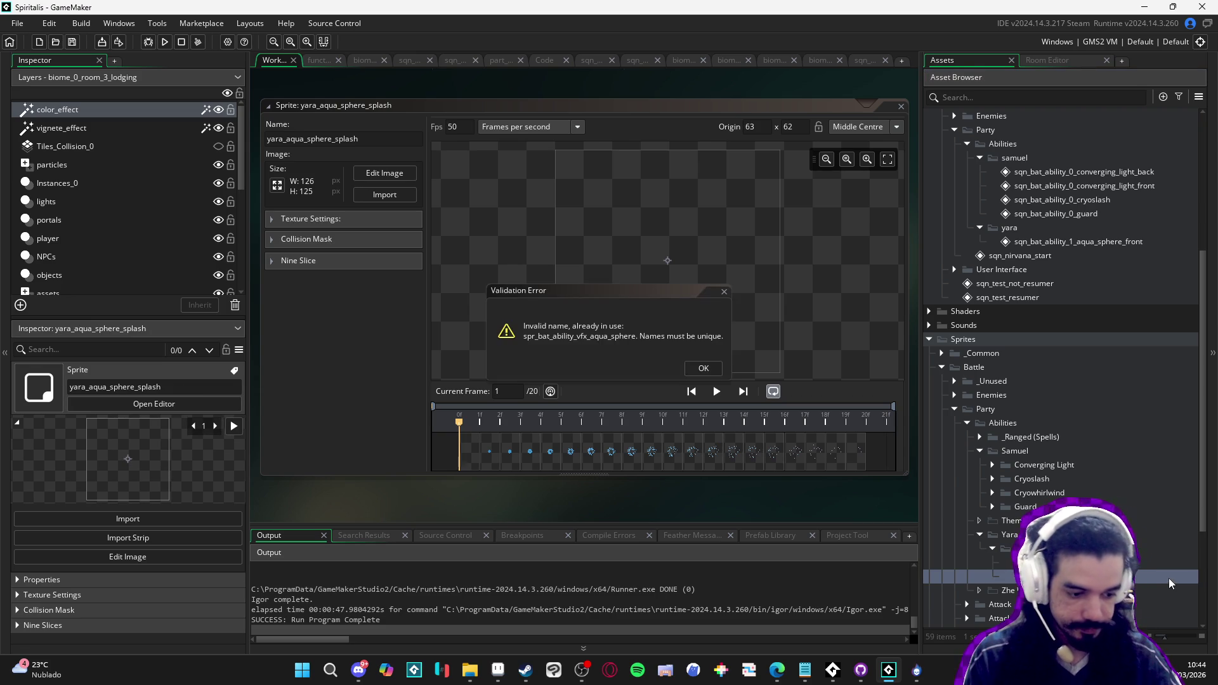
{"action": "left_click", "coordinate": [704, 368]}
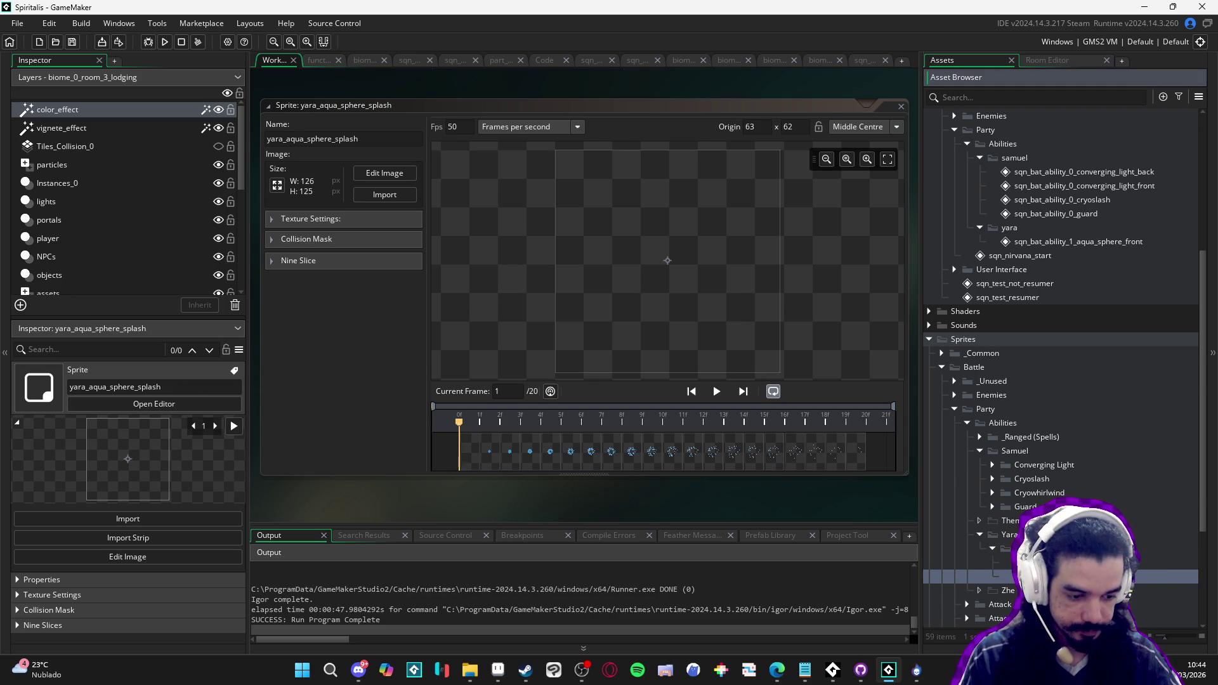
{"action": "type", "text": "_sph"}
{"action": "key", "text": "Return"}
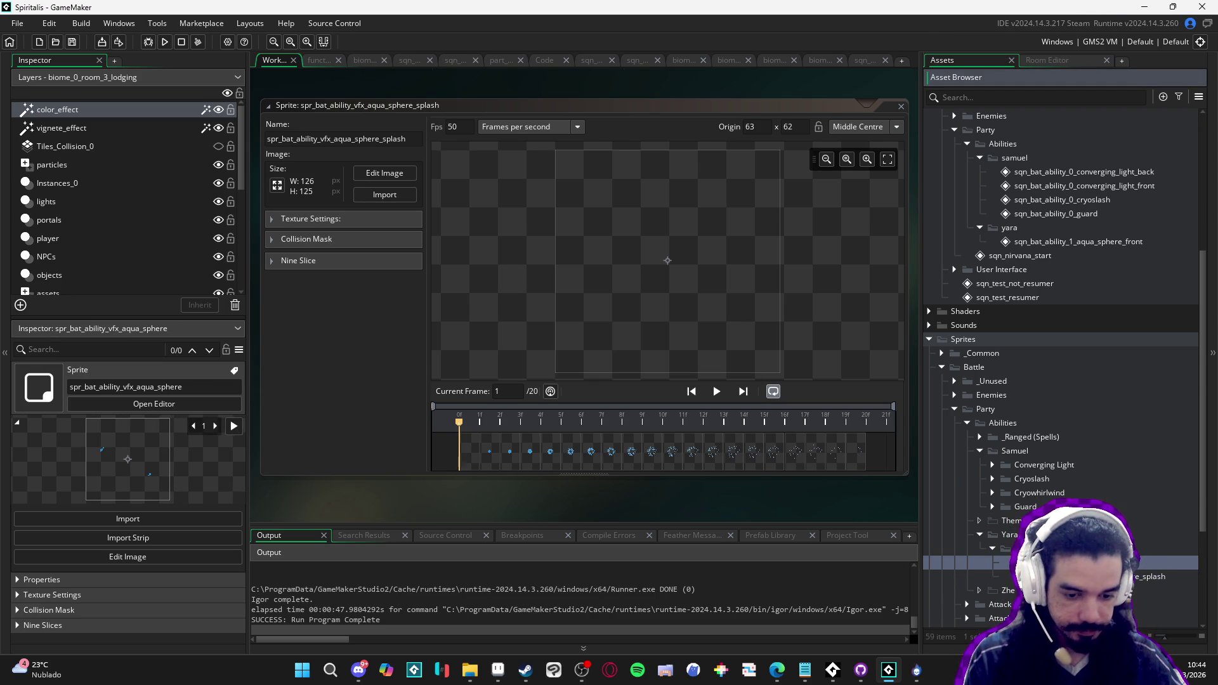
Preview both sprite animations and set spr_bat_ability_vfx_aqua_sphere to 15 fps
{"action": "left_click", "coordinate": [717, 391]}
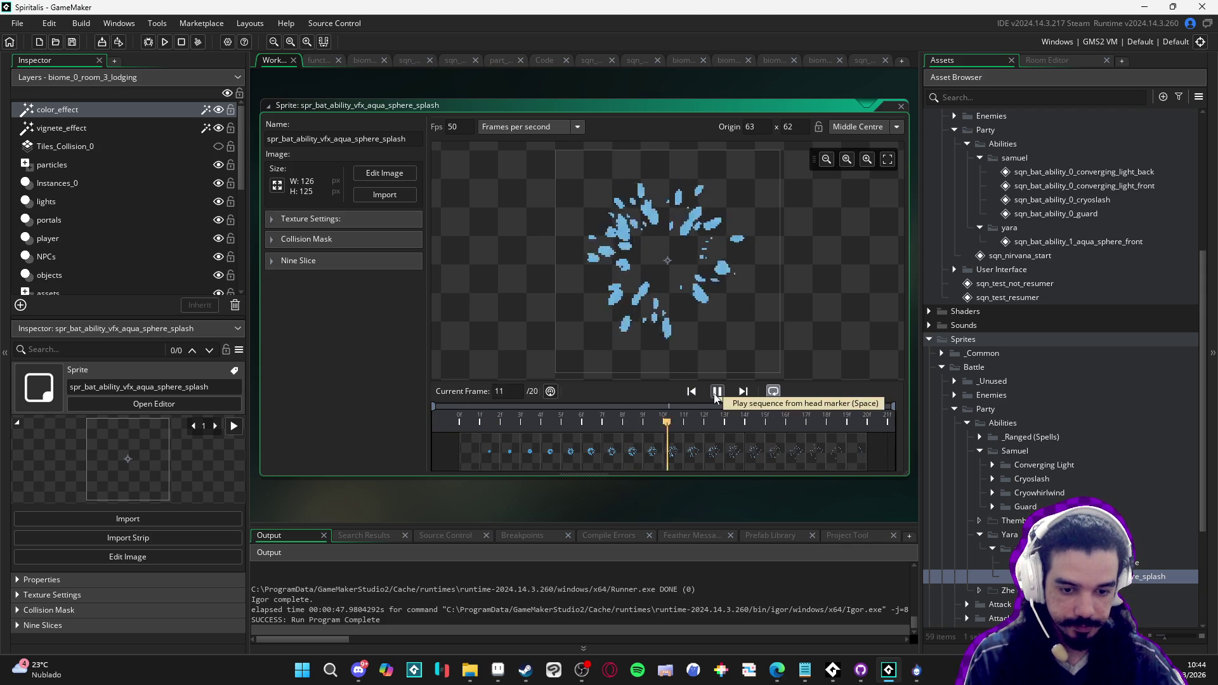
{"action": "key", "text": "Up"}
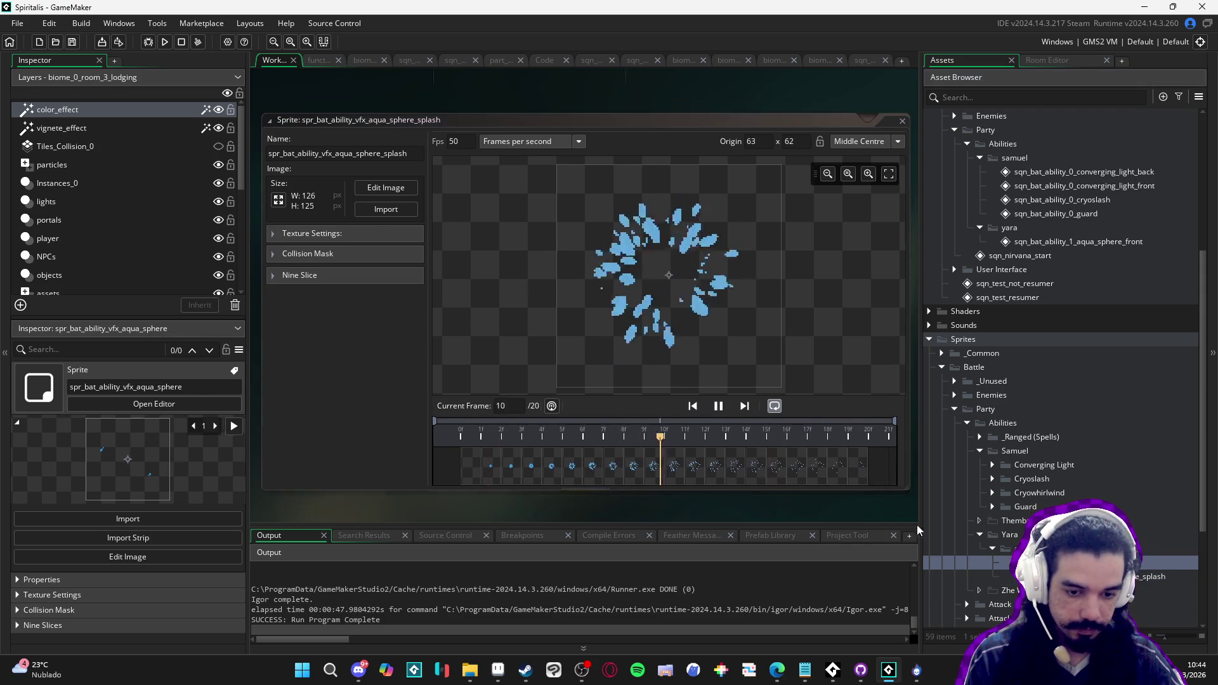
{"action": "left_click", "coordinate": [707, 391]}
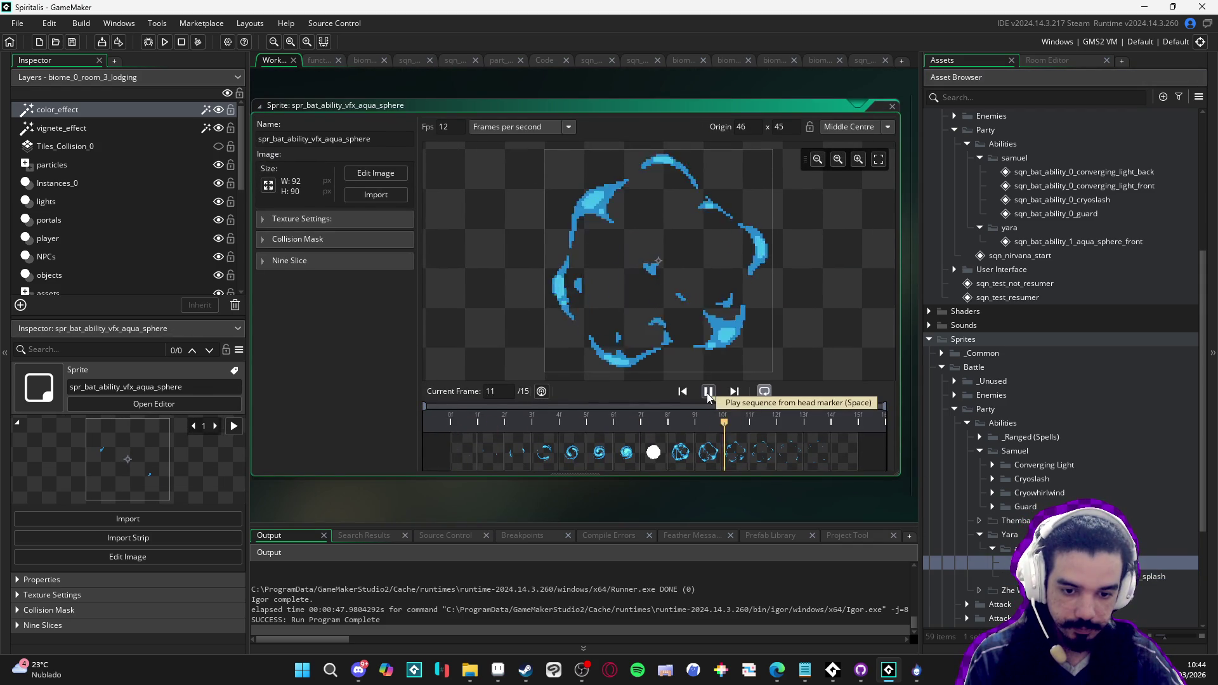
{"action": "double_click", "coordinate": [456, 127]}
{"action": "type", "text": "15"}
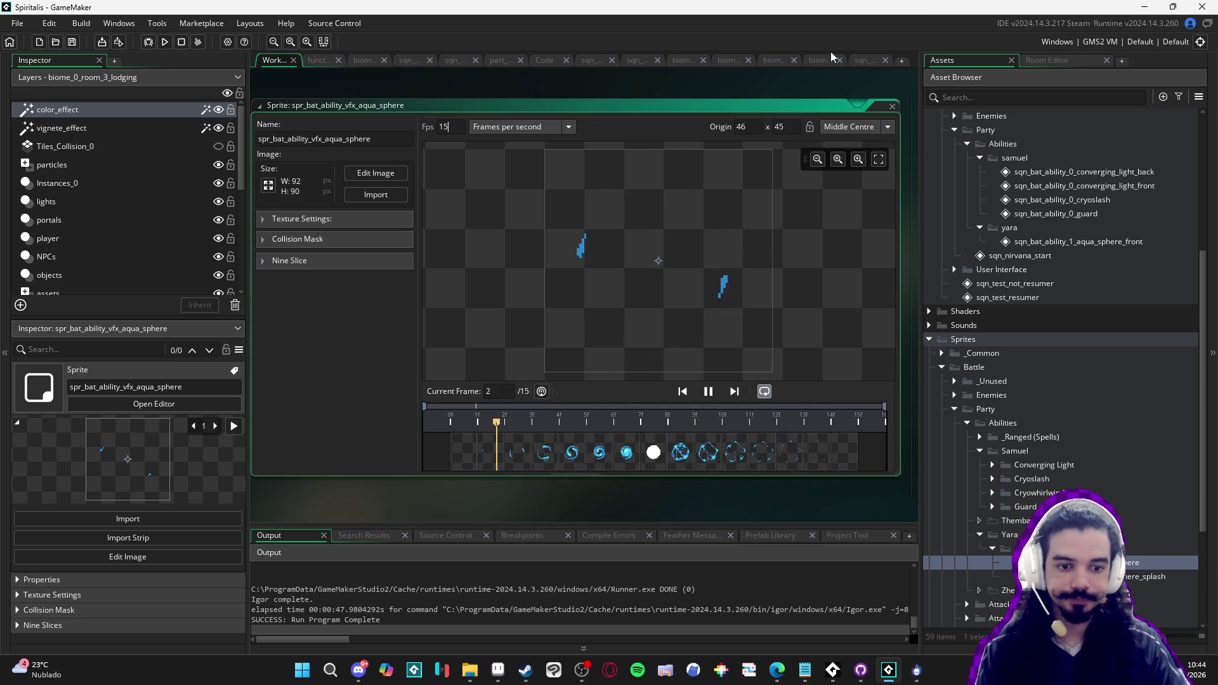
{"action": "left_click", "coordinate": [865, 62]}
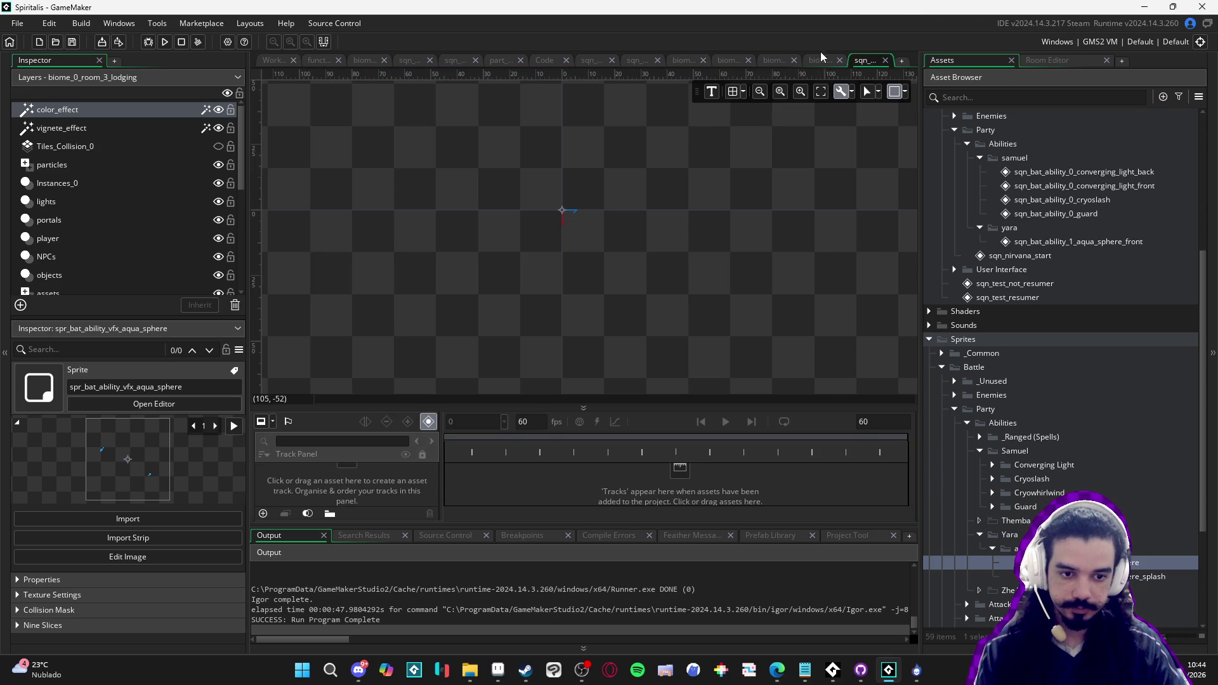
Close the room, code, particle system, nirvana and other sequence editors and the outlines script
{"action": "right_click", "coordinate": [867, 62]}
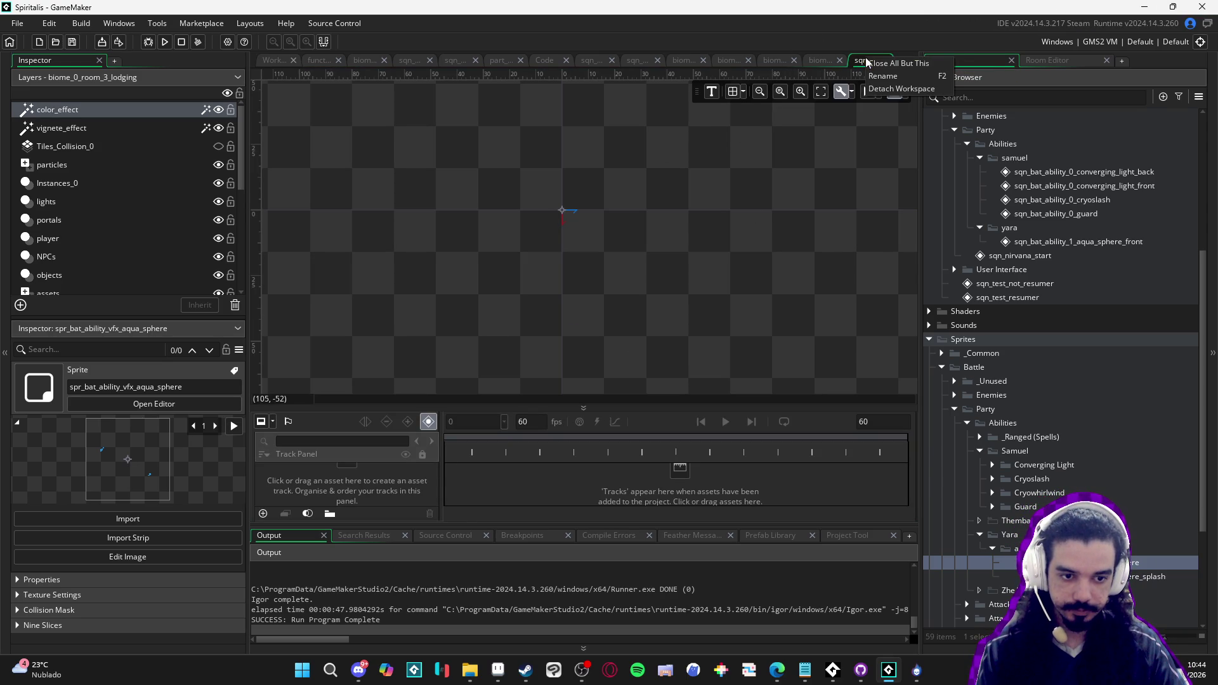
{"action": "left_click", "coordinate": [825, 61]}
{"action": "left_click", "coordinate": [839, 61]}
{"action": "left_click", "coordinate": [819, 60]}
{"action": "left_click", "coordinate": [839, 61]}
{"action": "left_click", "coordinate": [816, 58]}
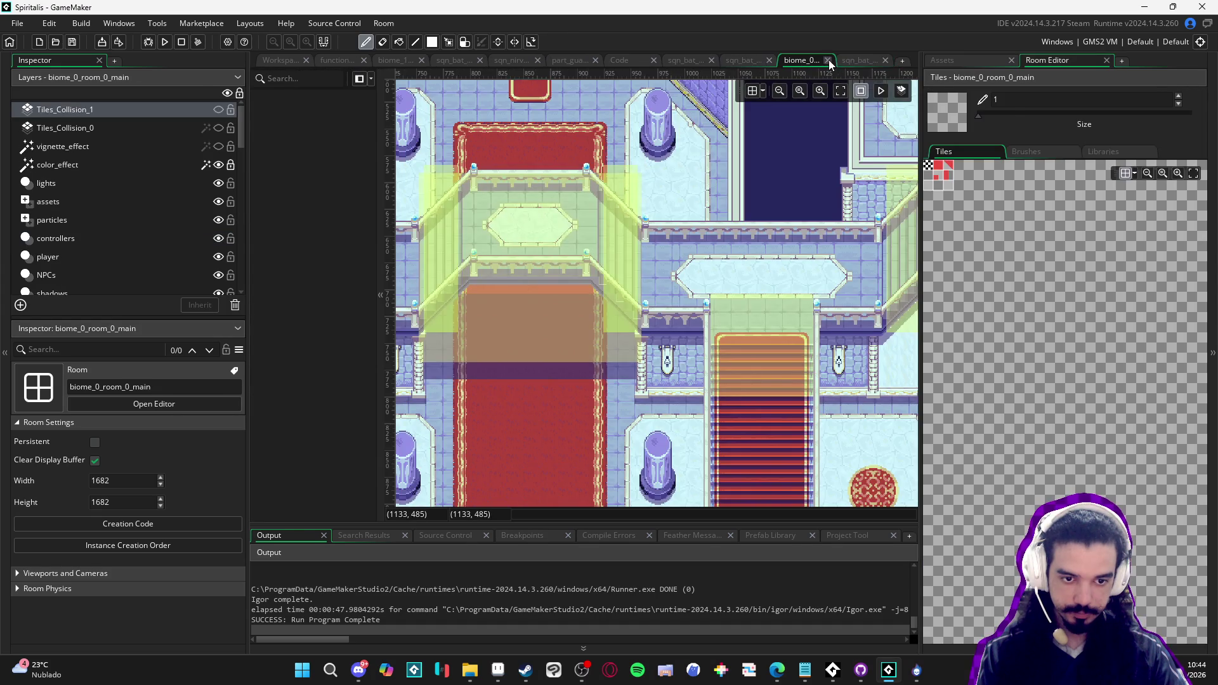
{"action": "left_click", "coordinate": [828, 60]}
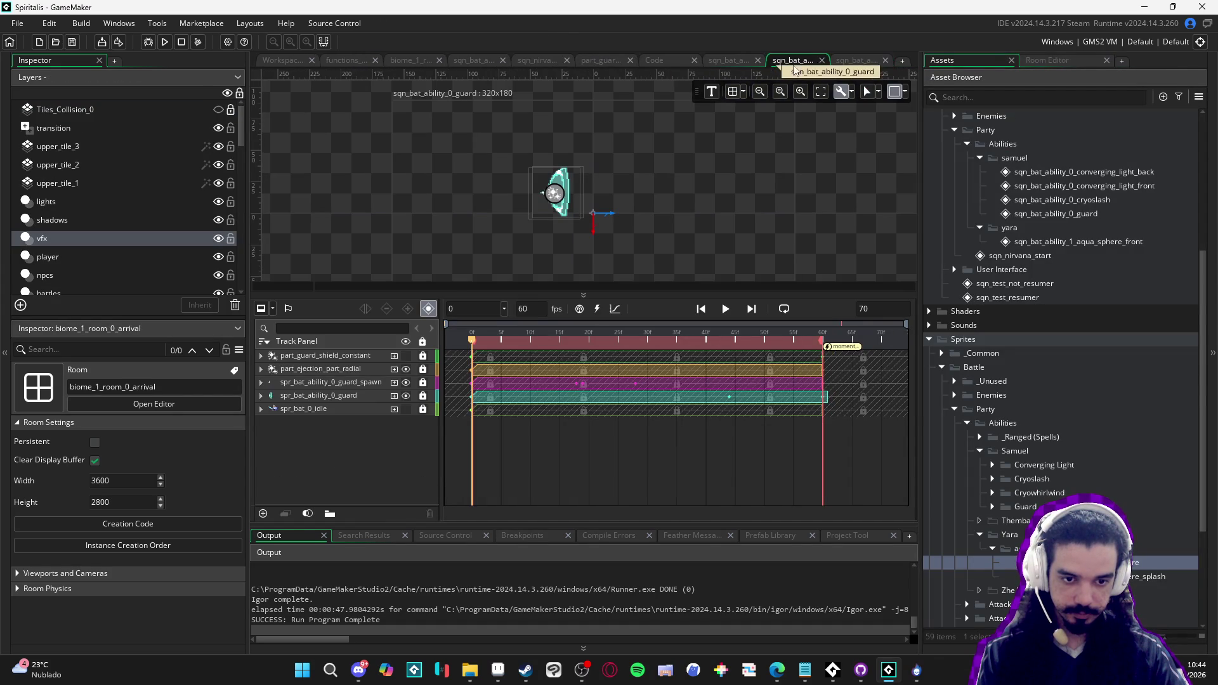
{"action": "left_click", "coordinate": [822, 60]}
{"action": "left_click", "coordinate": [782, 60]}
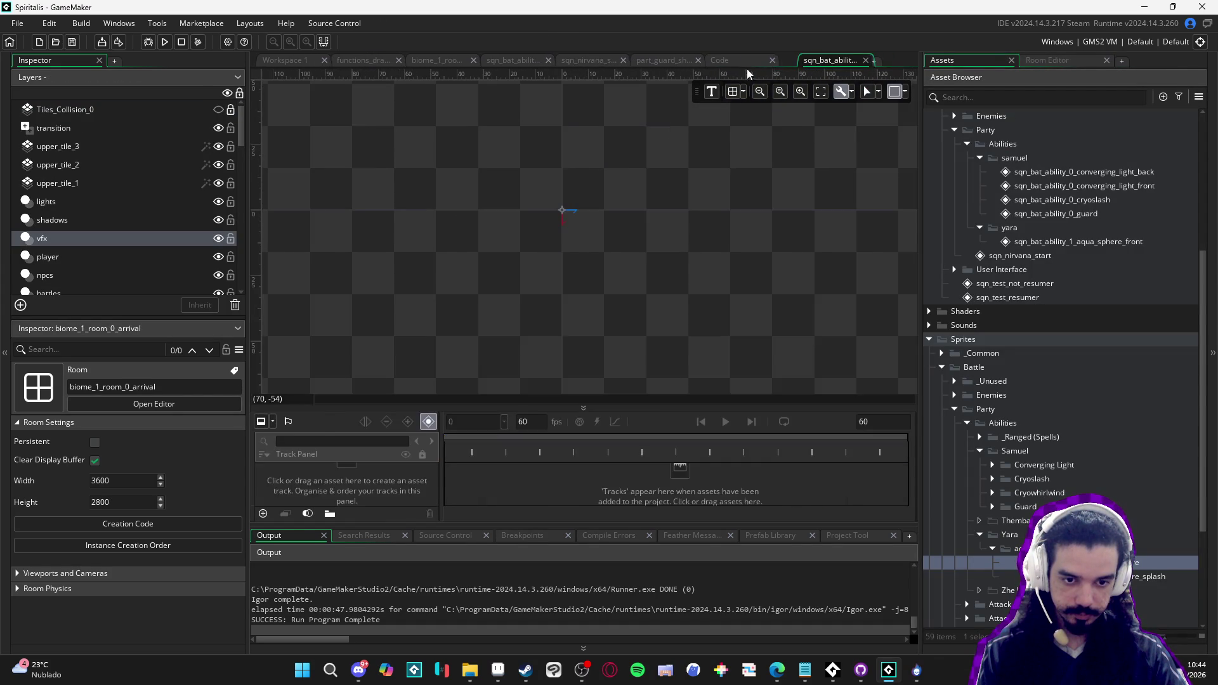
{"action": "left_click", "coordinate": [782, 61]}
{"action": "left_click", "coordinate": [661, 61]}
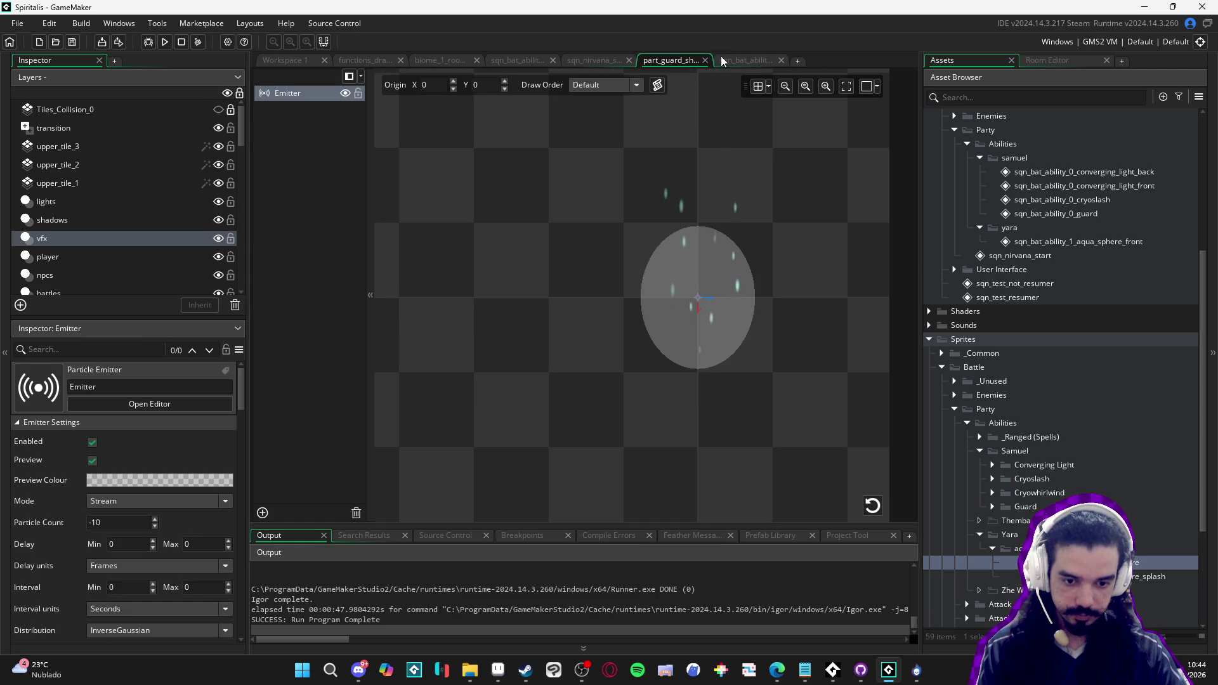
{"action": "left_click", "coordinate": [705, 60]}
{"action": "left_click", "coordinate": [609, 60]}
{"action": "left_click", "coordinate": [629, 60]}
{"action": "left_click", "coordinate": [553, 61]}
{"action": "left_click", "coordinate": [477, 67]}
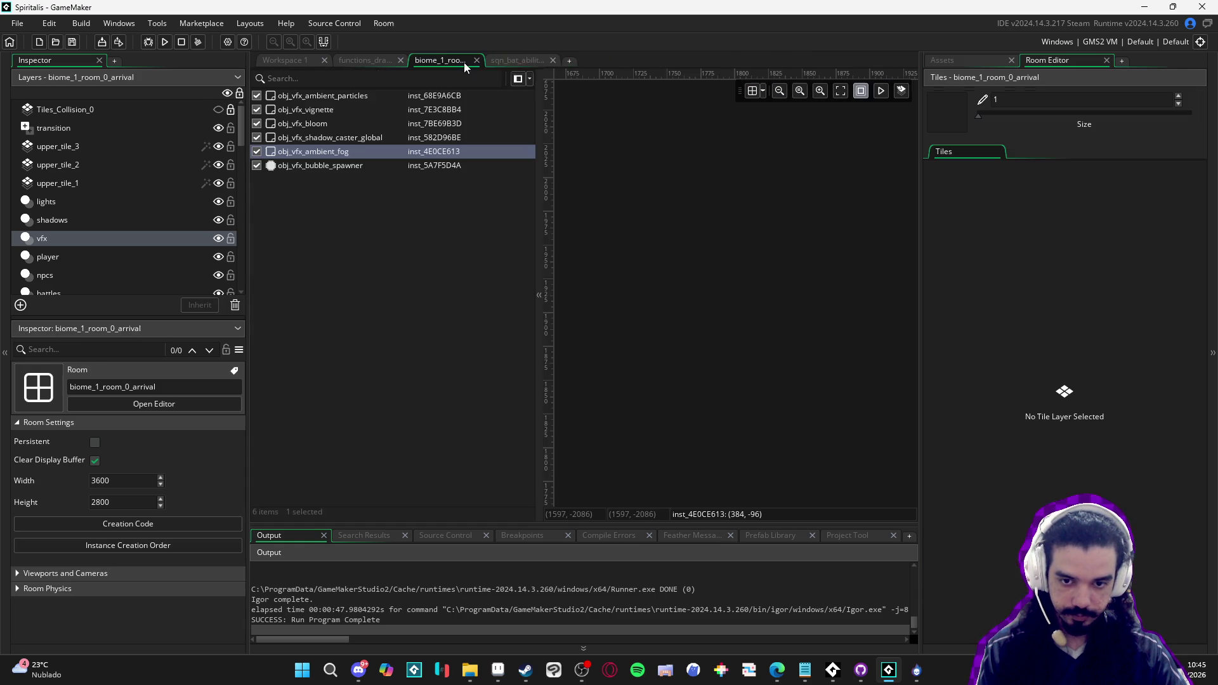
{"action": "left_click", "coordinate": [477, 61]}
{"action": "left_click", "coordinate": [476, 62]}
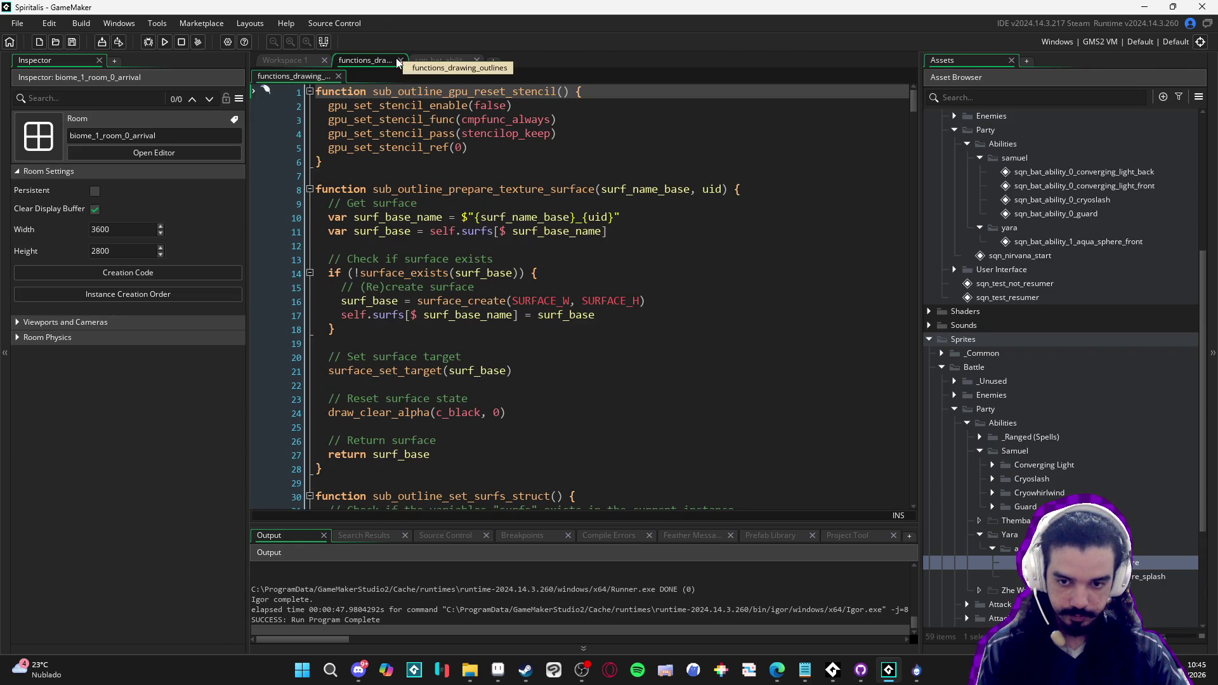
{"action": "left_click", "coordinate": [401, 62]}
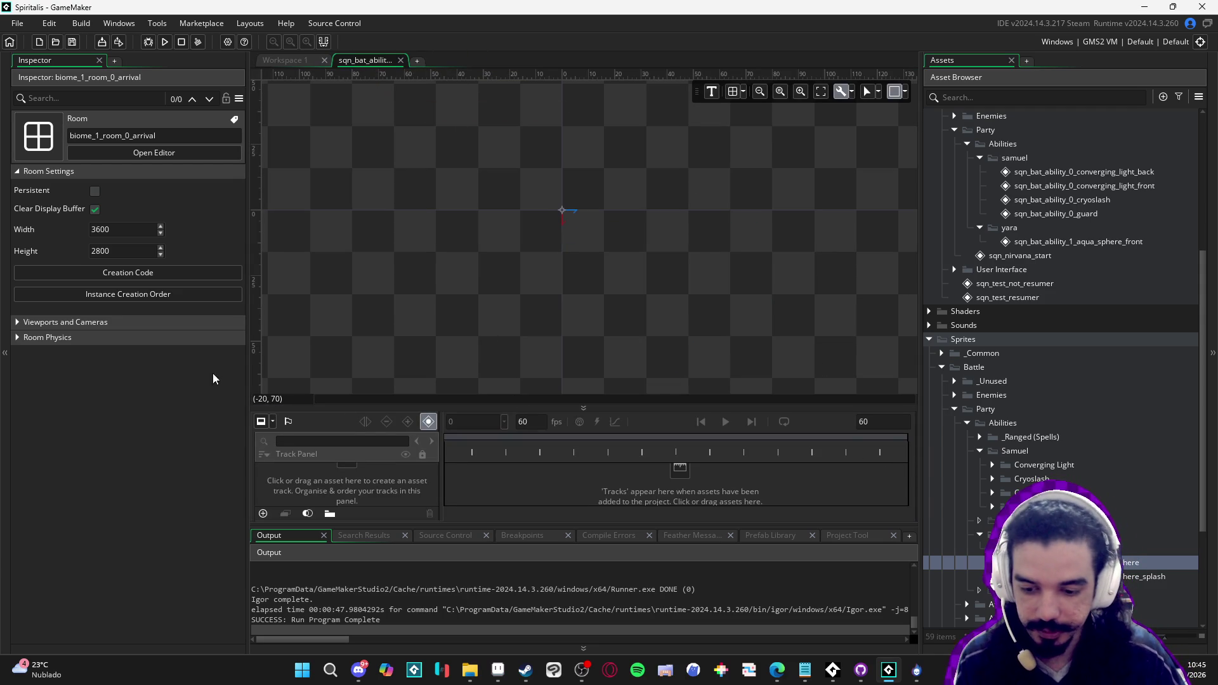
Add the spr_bat_ability_vfx_aqua_sphere track at X position 0 and preview it
{"action": "mouse_move", "coordinate": [248, 369]}
{"action": "left_mouse_down"}
{"action": "mouse_move", "coordinate": [136, 370]}
{"action": "mouse_move", "coordinate": [161, 371]}
{"action": "left_mouse_up"}
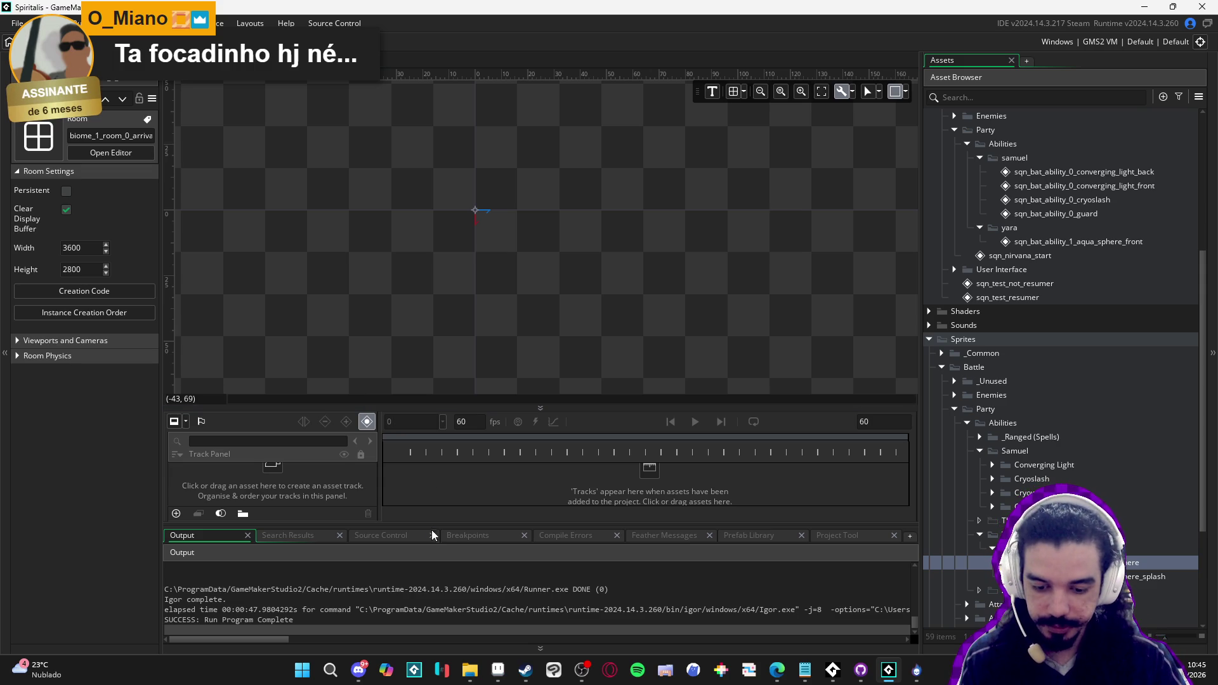
{"action": "left_click_drag", "start_coordinate": [461, 526], "coordinate": [461, 557]}
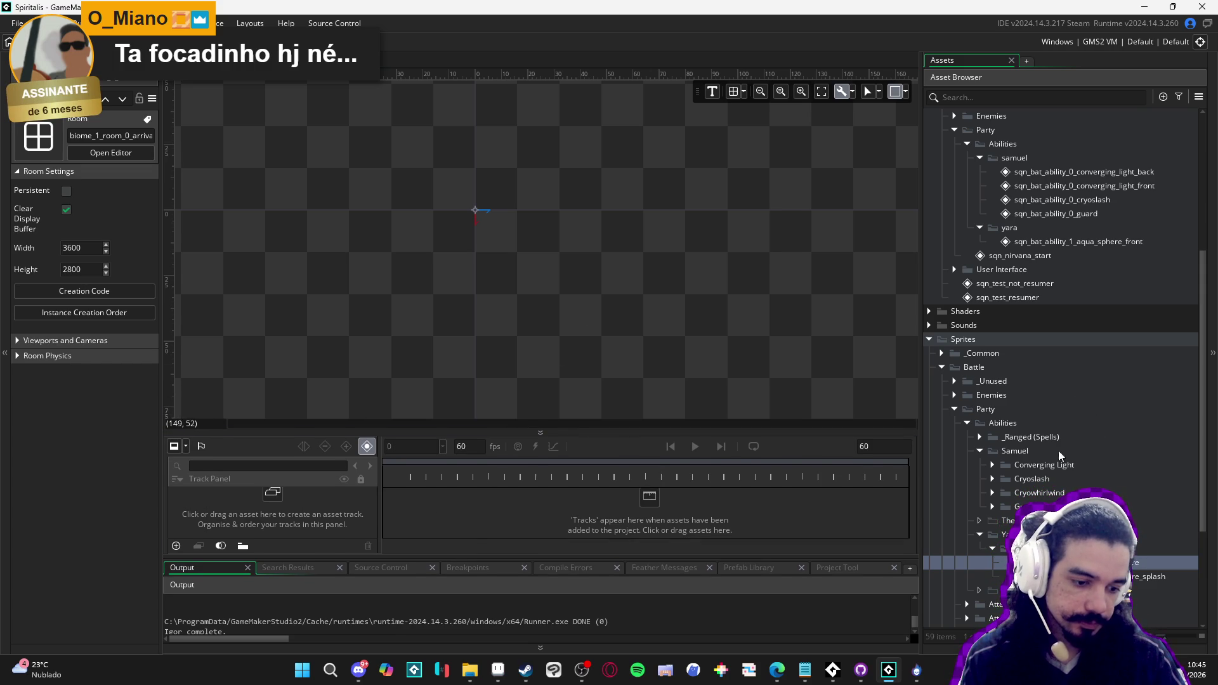
{"action": "mouse_move", "coordinate": [1028, 562]}
{"action": "left_mouse_down"}
{"action": "mouse_move", "coordinate": [476, 237]}
{"action": "mouse_move", "coordinate": [478, 218]}
{"action": "mouse_move", "coordinate": [484, 246]}
{"action": "left_mouse_up"}
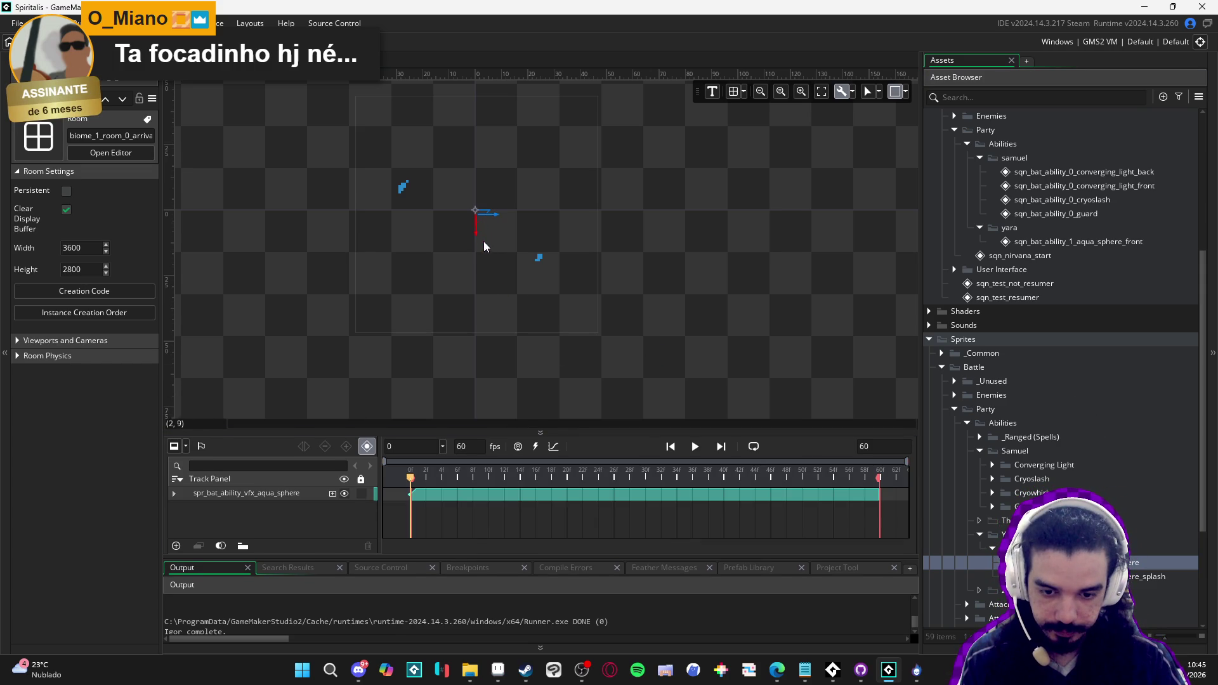
{"action": "left_click", "coordinate": [520, 254]}
{"action": "left_click_drag", "start_coordinate": [519, 256], "coordinate": [521, 253]}
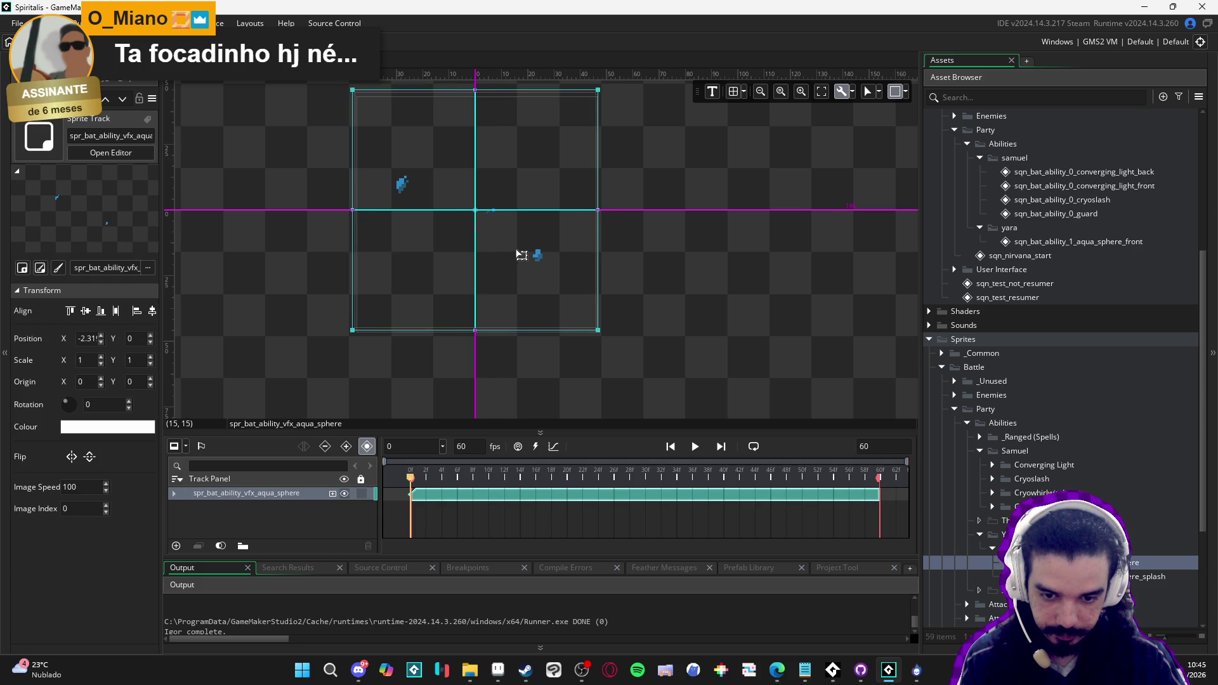
{"action": "left_click", "coordinate": [575, 475]}
{"action": "key", "text": "space"}
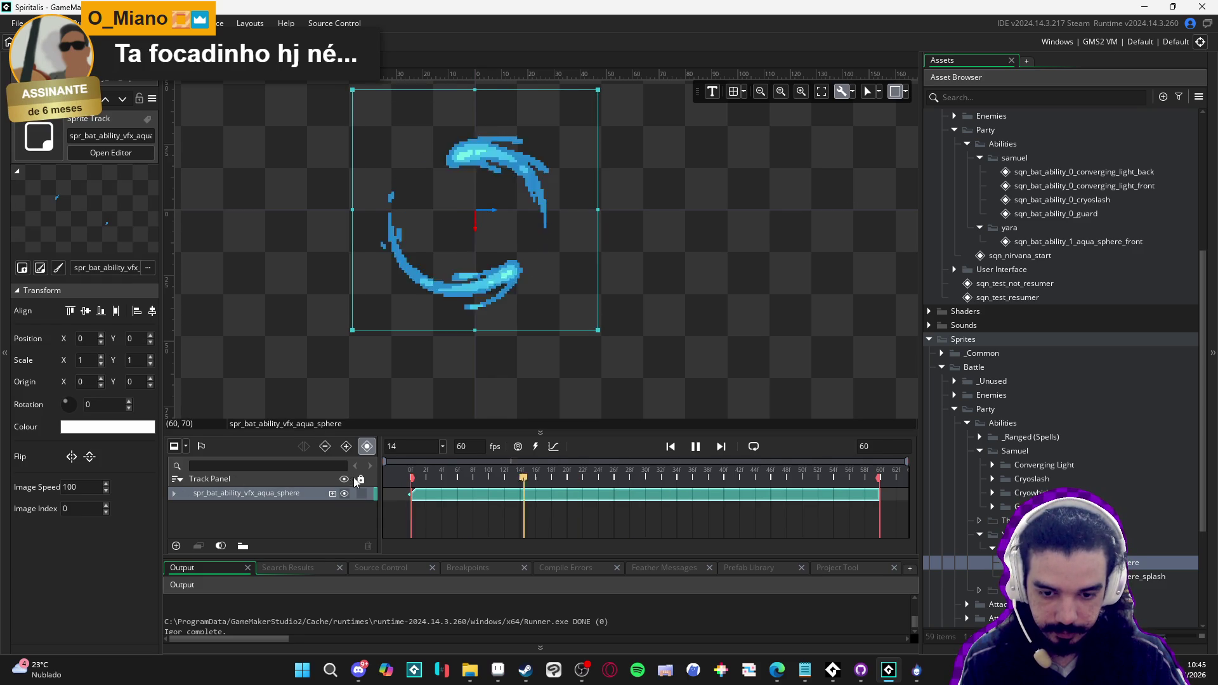
Set the sequence length to 120 frames and scrub playback to review the sphere
{"action": "double_click", "coordinate": [866, 447]}
{"action": "type", "text": "120"}
{"action": "key", "text": "Return"}
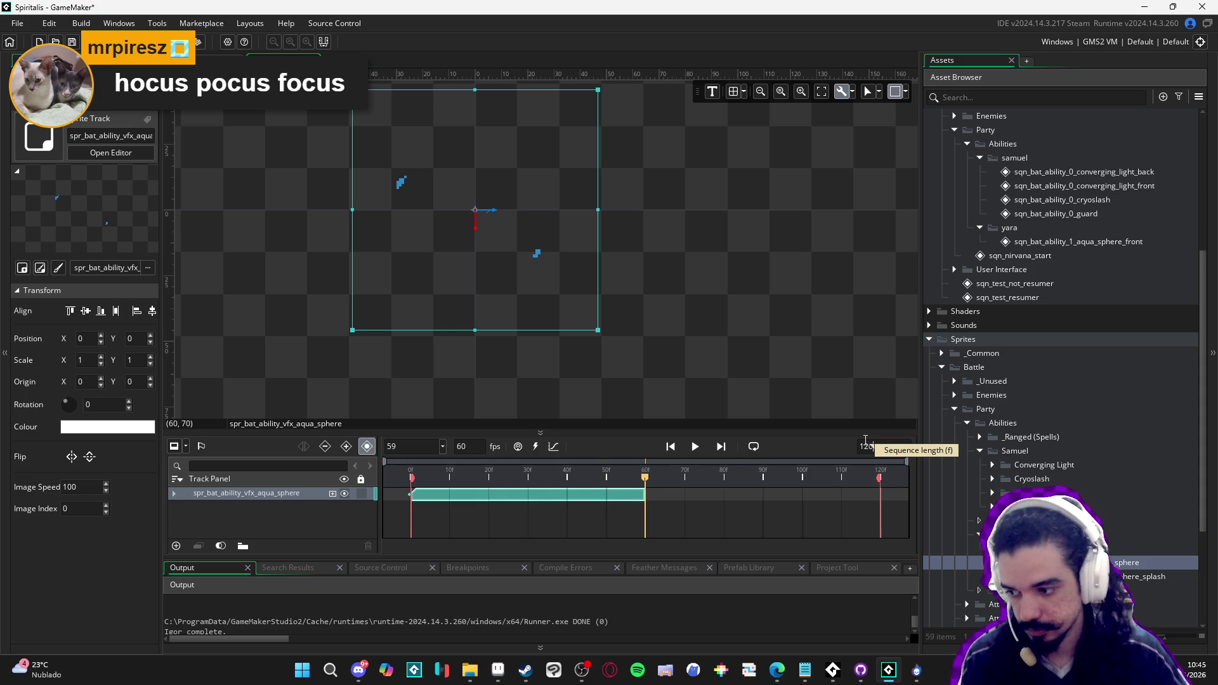
{"action": "left_click_drag", "start_coordinate": [645, 494], "coordinate": [858, 499]}
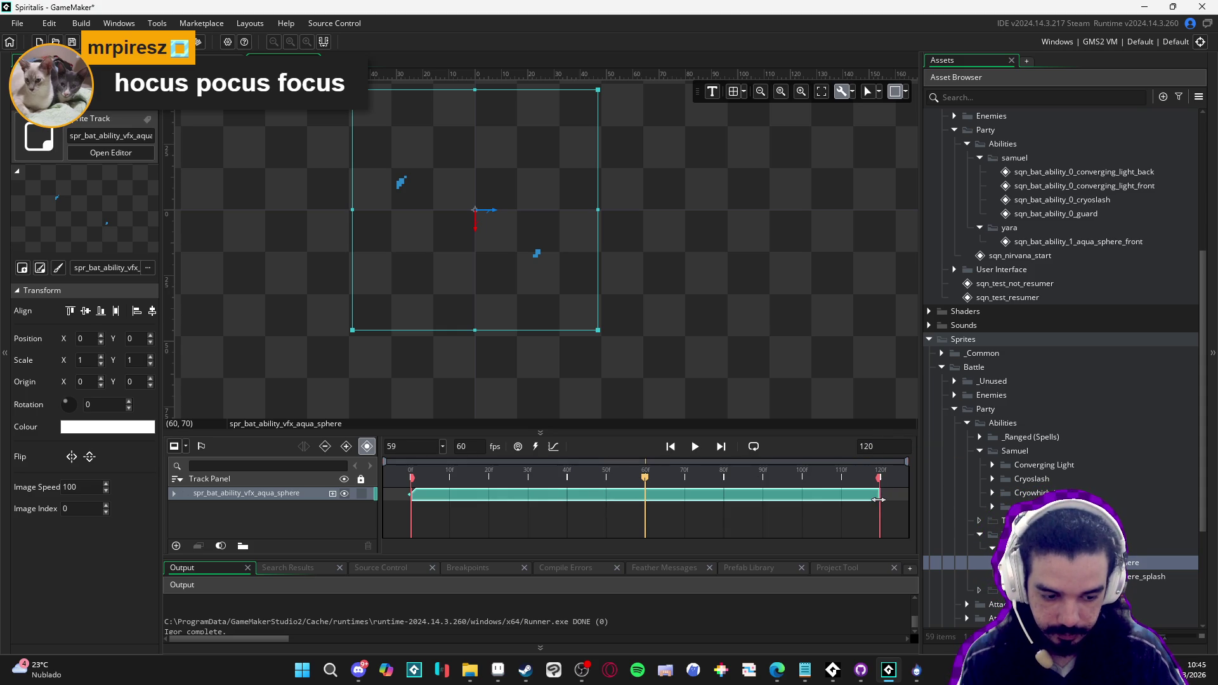
{"action": "key", "text": "ctrl+z"}
{"action": "key", "text": "space"}
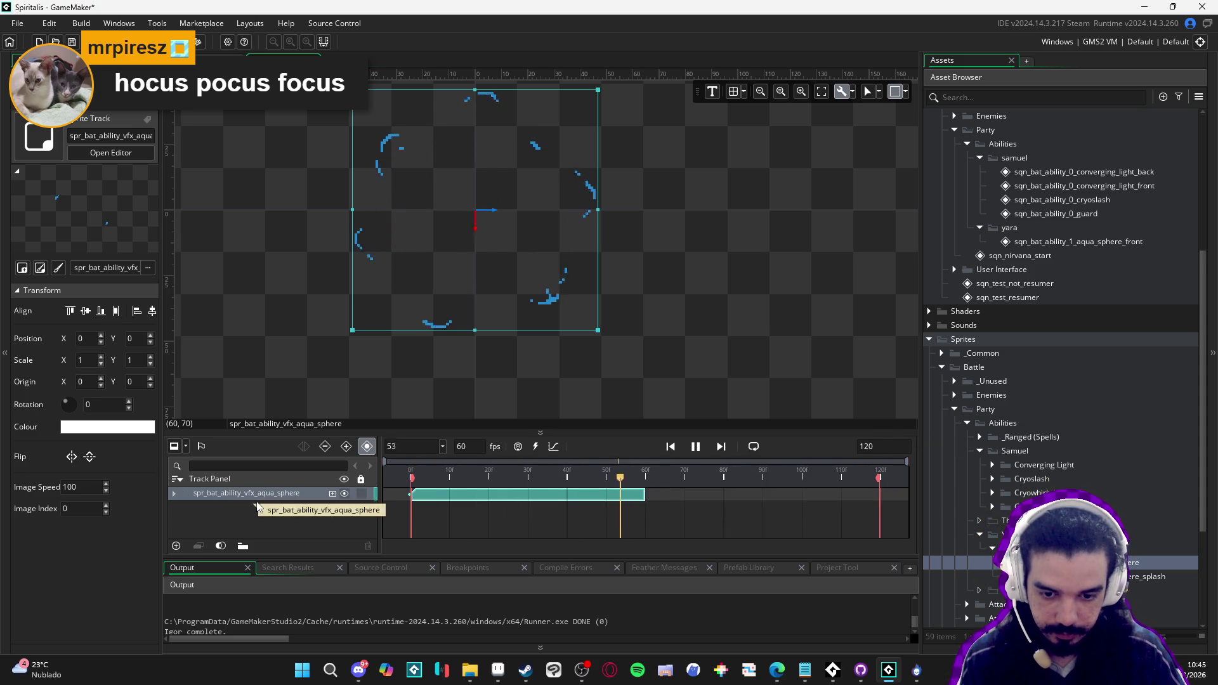
{"action": "left_click_drag", "start_coordinate": [578, 486], "coordinate": [648, 487]}
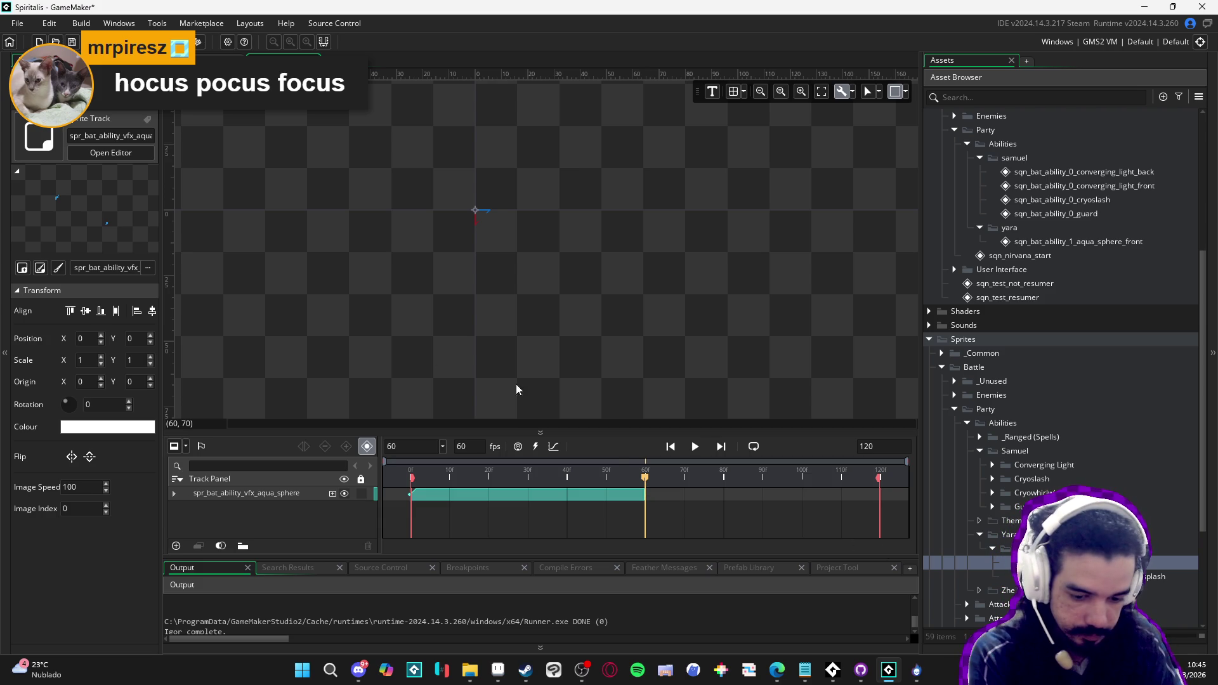
{"action": "mouse_move", "coordinate": [575, 477]}
{"action": "left_mouse_down"}
{"action": "mouse_move", "coordinate": [490, 478]}
{"action": "mouse_move", "coordinate": [519, 475]}
{"action": "left_mouse_up"}
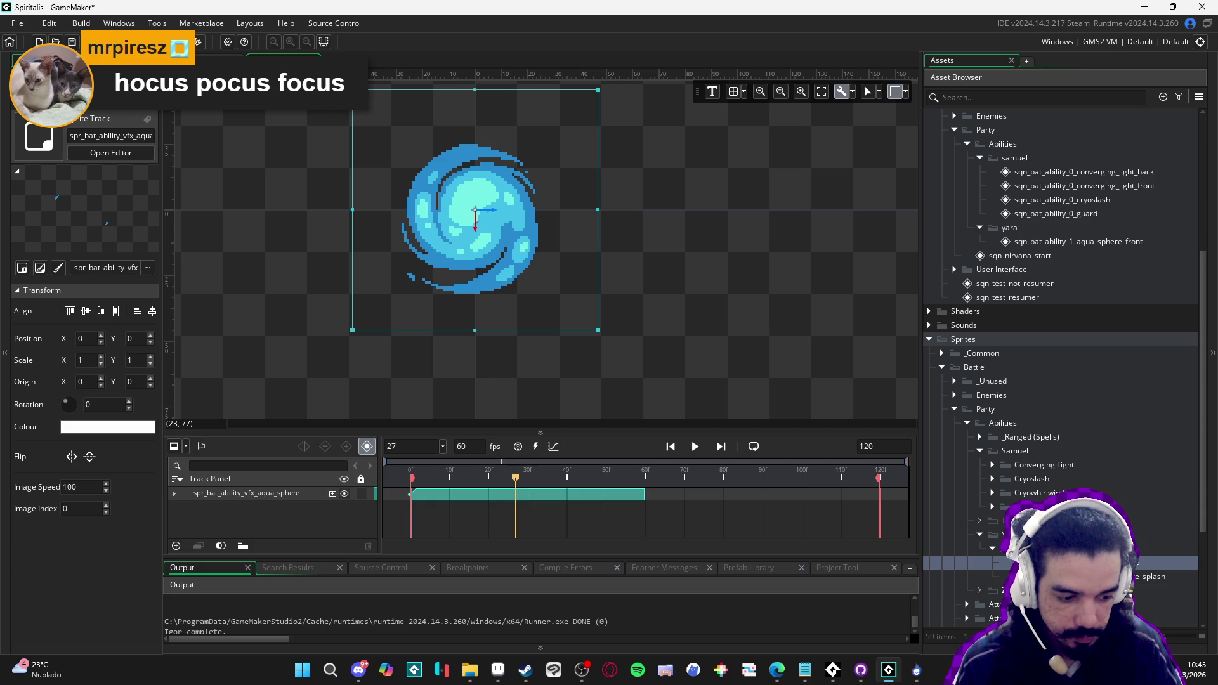
{"action": "left_click", "coordinate": [1152, 576]}
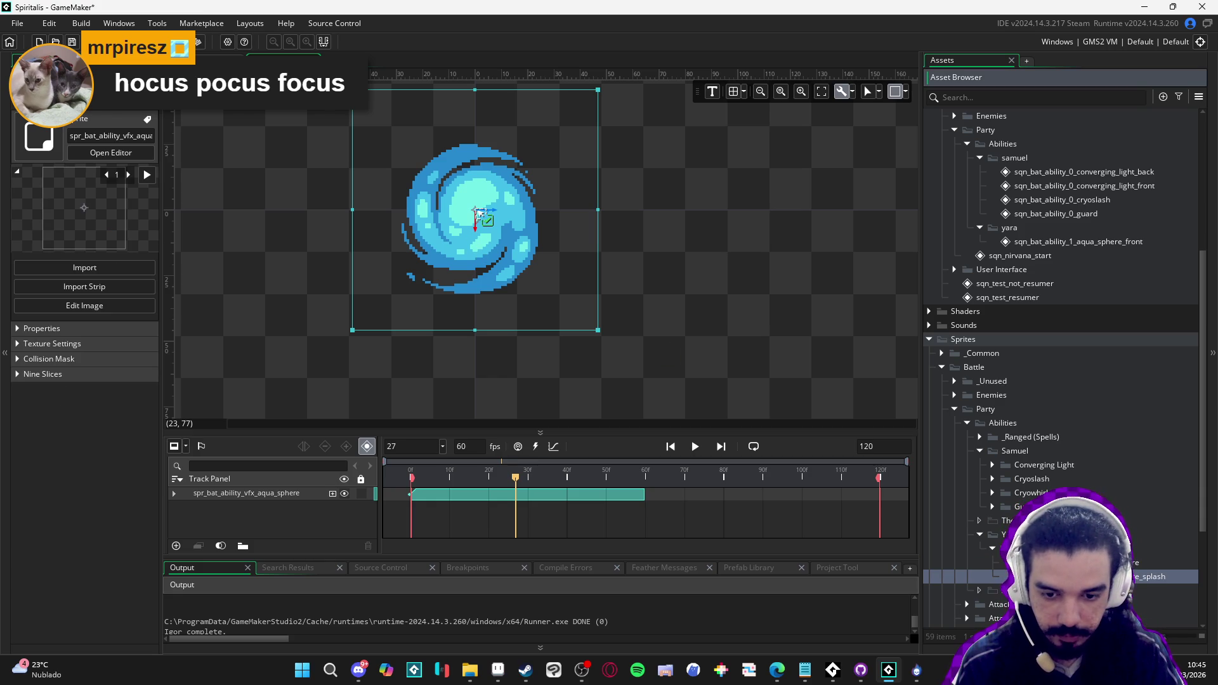
Add the splash sprite track at frame 27 with Position X keyed to 0
{"action": "left_click_drag", "start_coordinate": [478, 210], "coordinate": [479, 212]}
{"action": "left_click", "coordinate": [536, 477]}
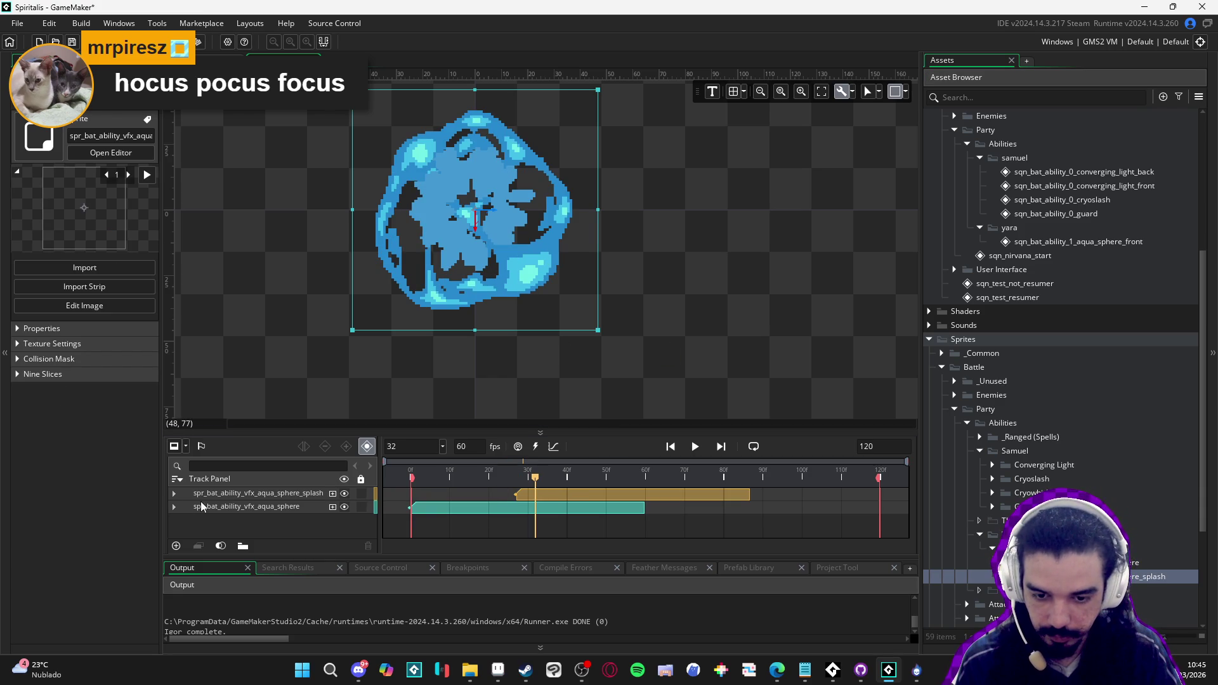
{"action": "left_click", "coordinate": [175, 494]}
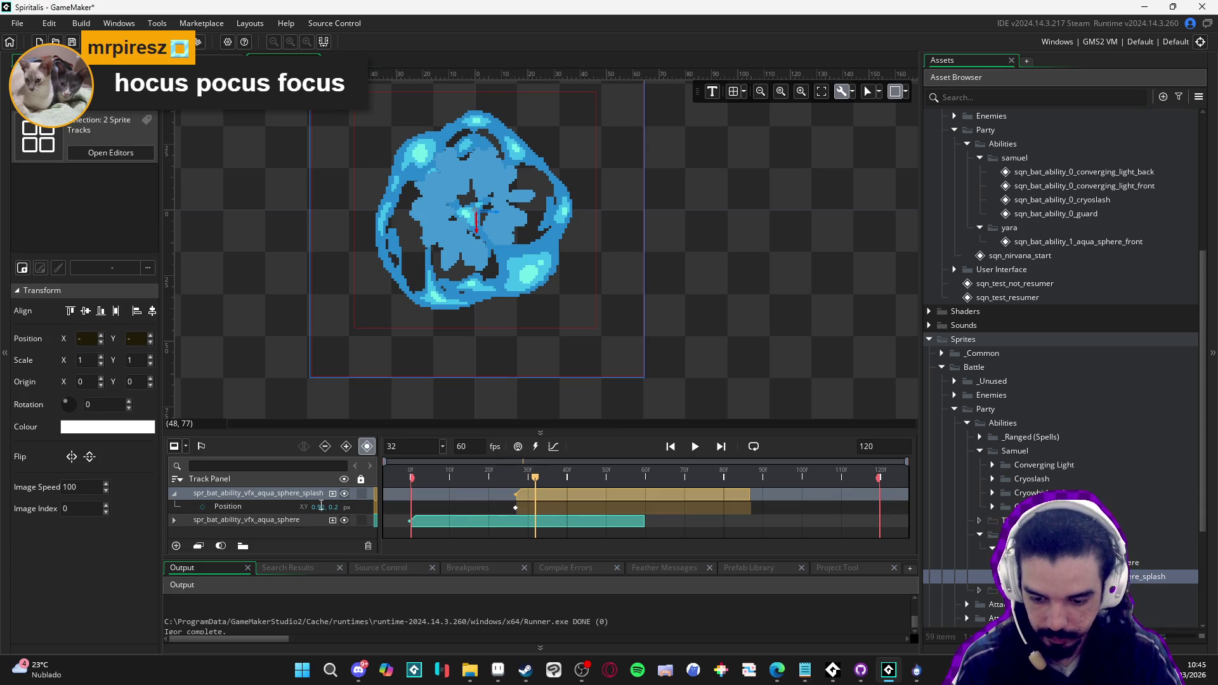
{"action": "double_click", "coordinate": [321, 507]}
{"action": "type", "text": "0"}
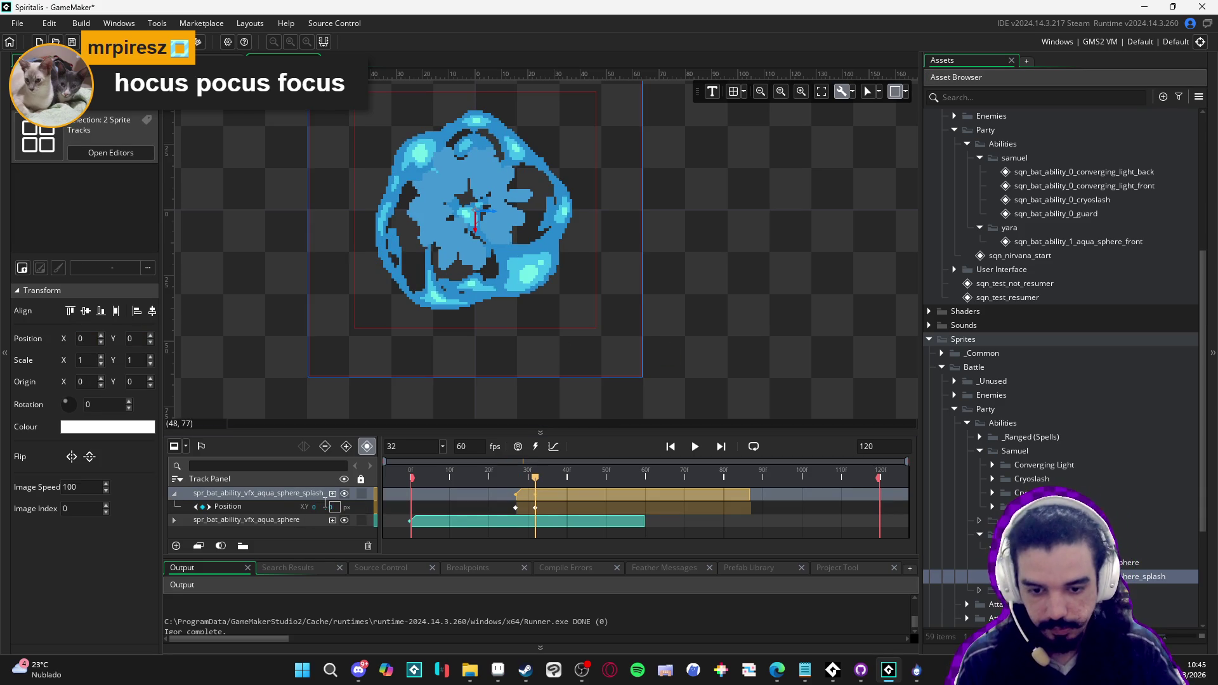
{"action": "left_click", "coordinate": [516, 509]}
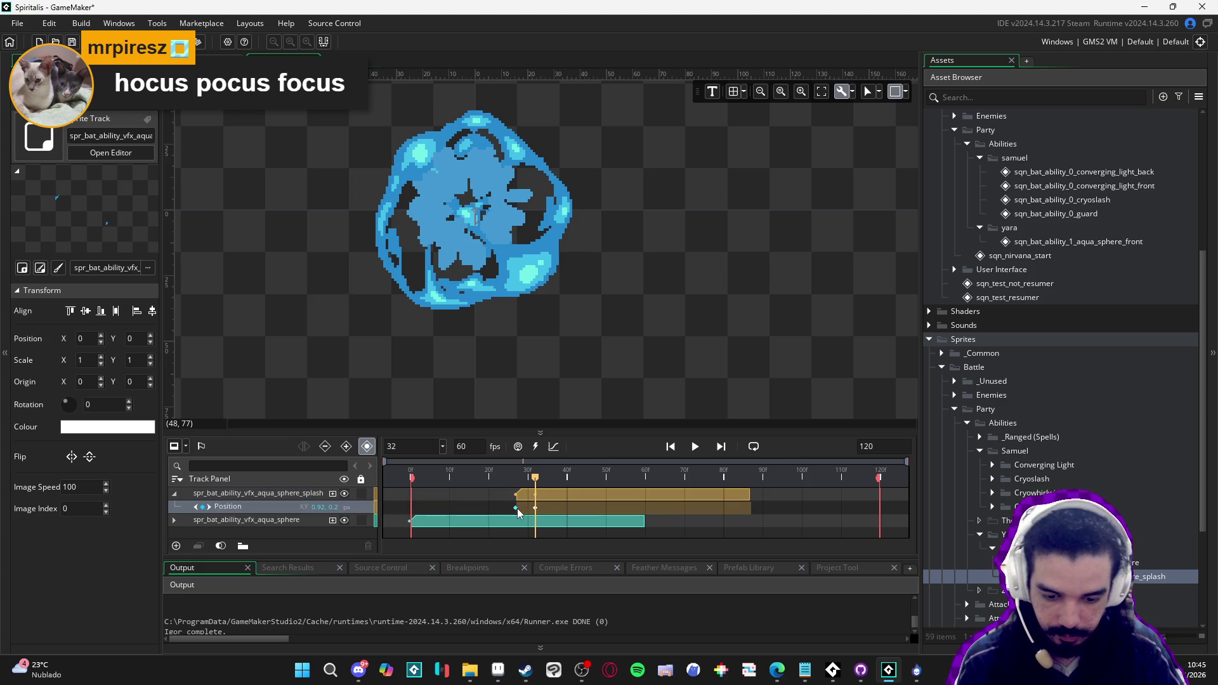
{"action": "mouse_move", "coordinate": [535, 480]}
{"action": "left_mouse_down"}
{"action": "mouse_move", "coordinate": [524, 480]}
{"action": "mouse_move", "coordinate": [613, 485]}
{"action": "mouse_move", "coordinate": [481, 481]}
{"action": "mouse_move", "coordinate": [614, 486]}
{"action": "left_mouse_up"}
{"action": "key", "text": "space"}
Shorten the splash clip and replay the sequence to check the timing
{"action": "left_click_drag", "start_coordinate": [751, 496], "coordinate": [603, 496]}
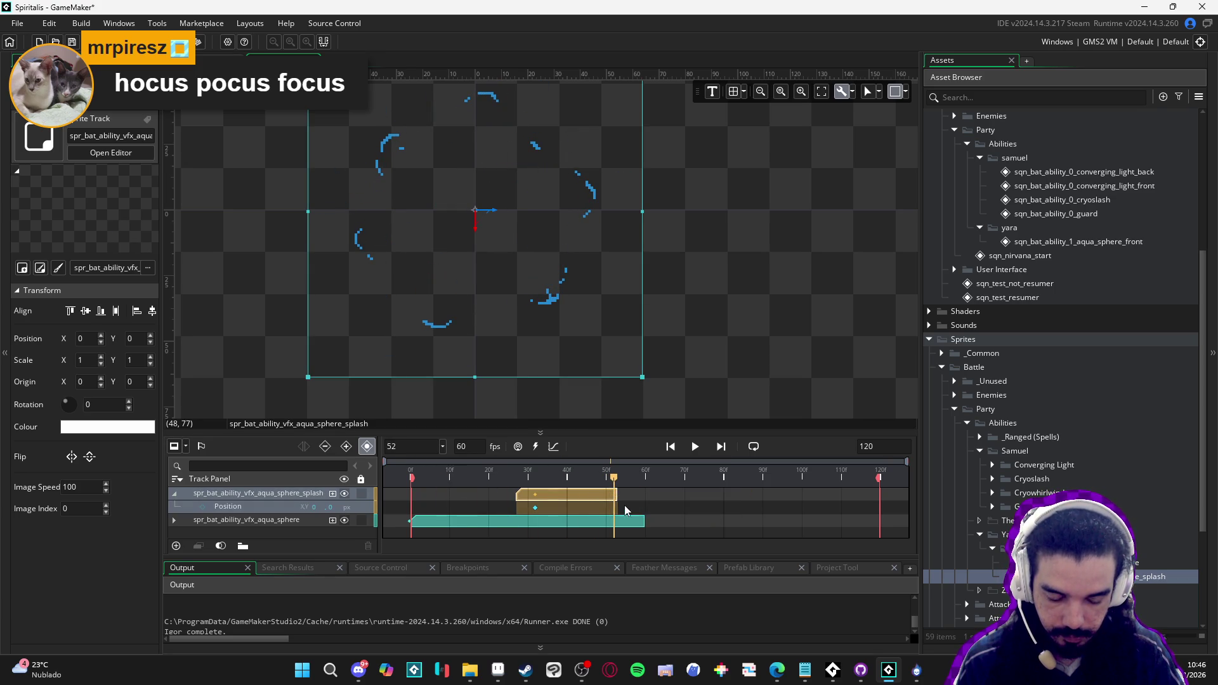
{"action": "left_click", "coordinate": [640, 522]}
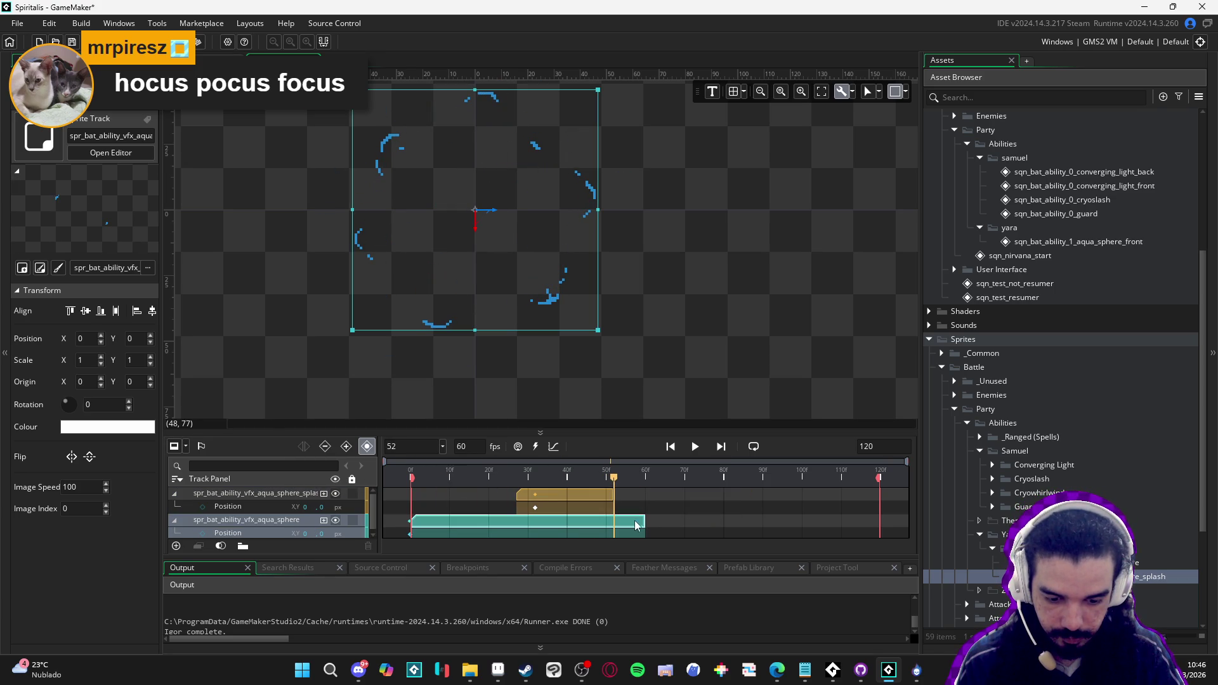
{"action": "key", "text": "space"}
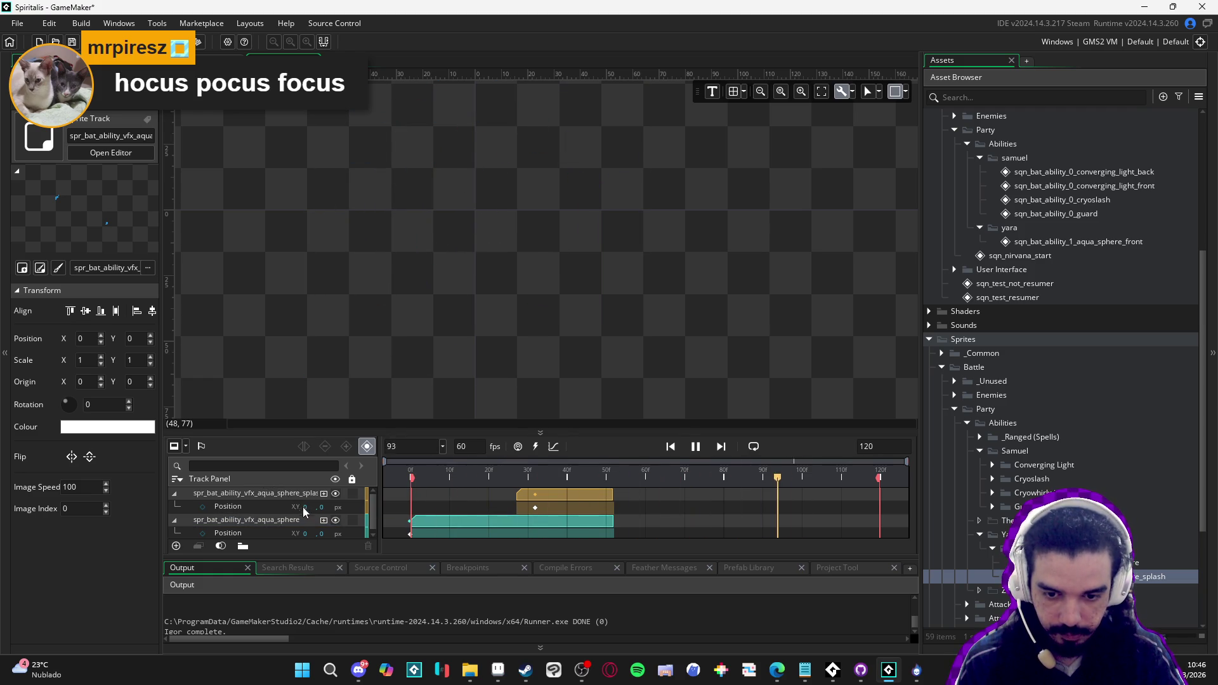
{"action": "key", "text": "space"}
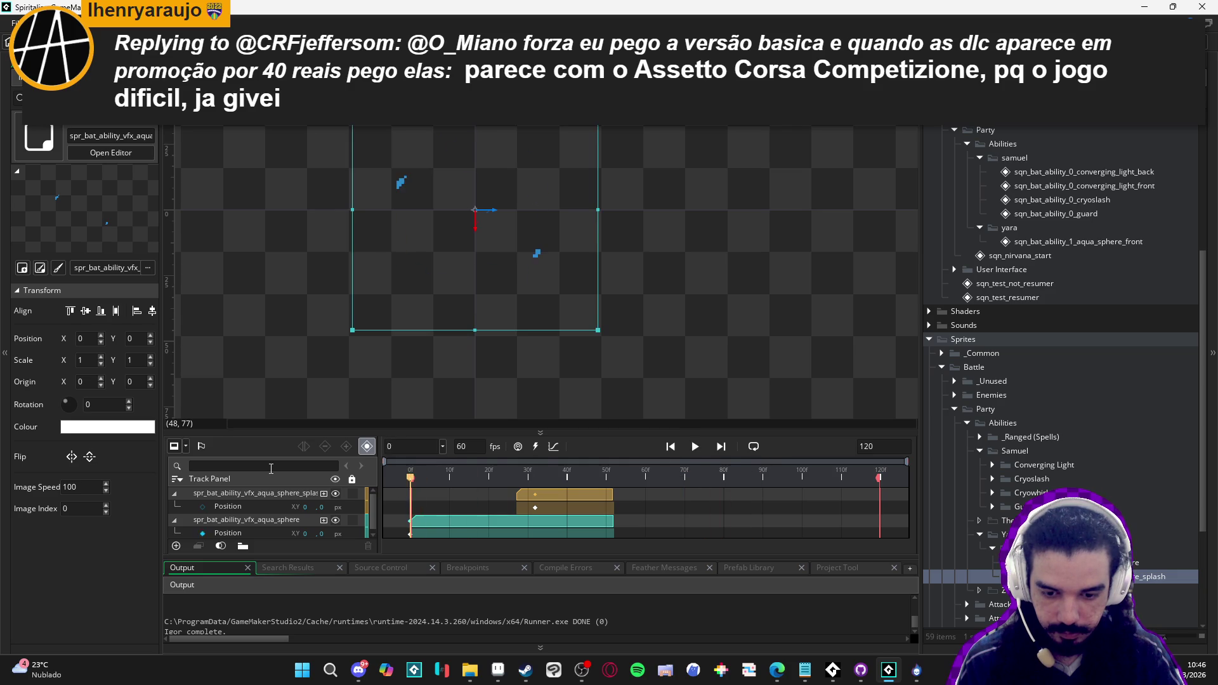
{"action": "left_click", "coordinate": [502, 486]}
{"action": "left_click_drag", "start_coordinate": [540, 481], "coordinate": [339, 482]}
{"action": "key", "text": "space"}
{"action": "key", "text": "space"}
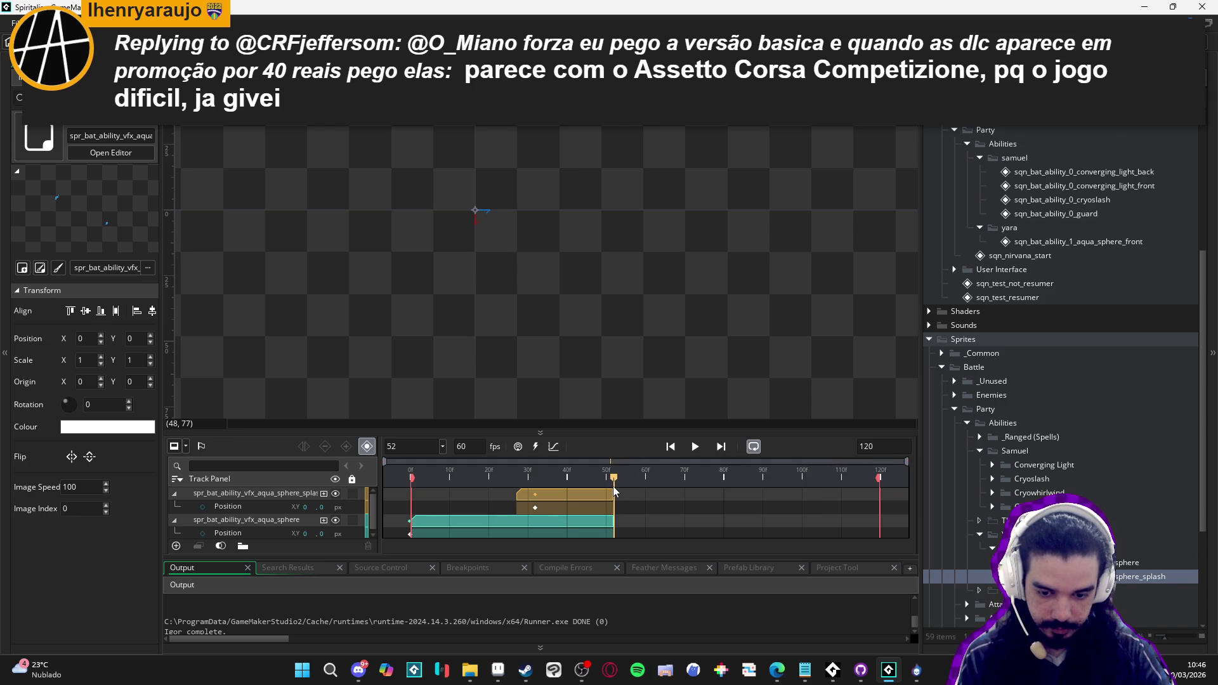
Preview the trimmed 52-frame aqua sphere sequence and extend its length to 200 frames
{"action": "type", "text": "52"}
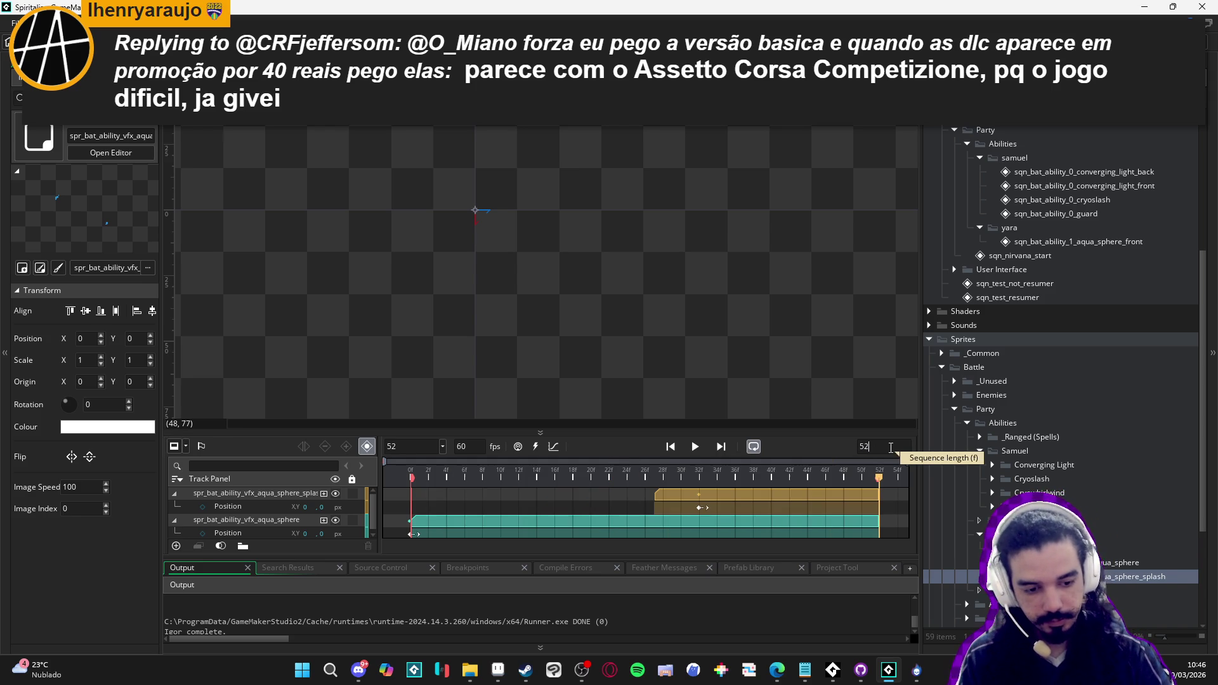
{"action": "left_click", "coordinate": [704, 451]}
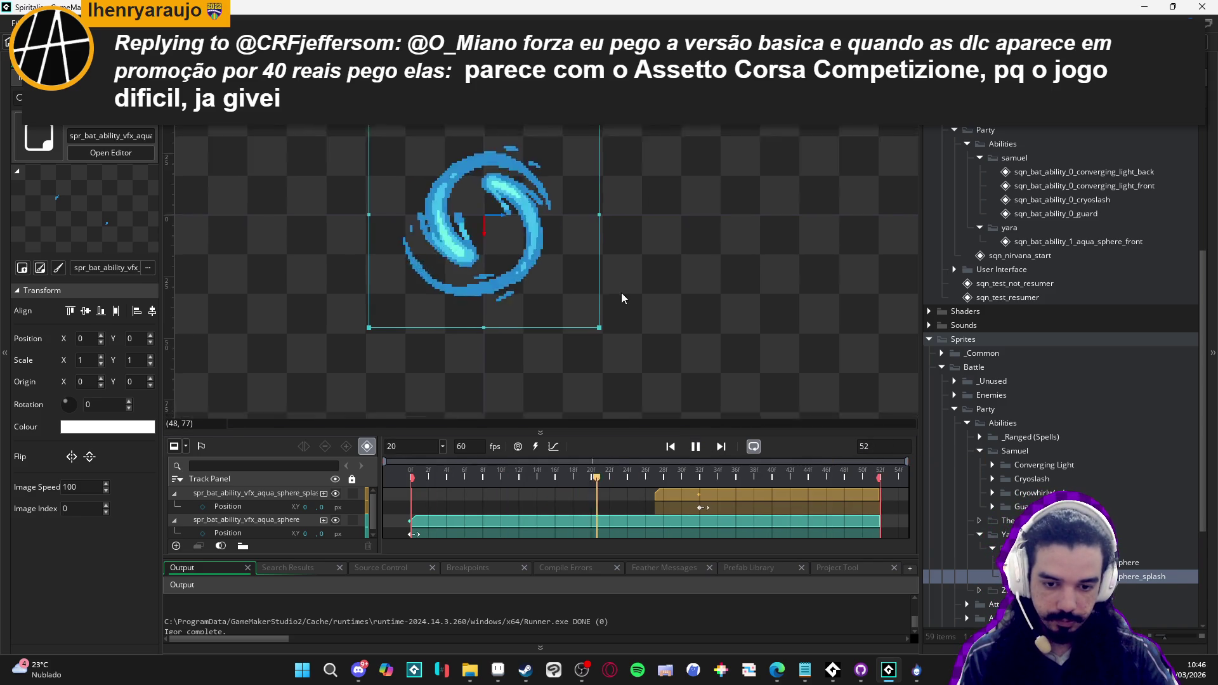
{"action": "left_click", "coordinate": [701, 452]}
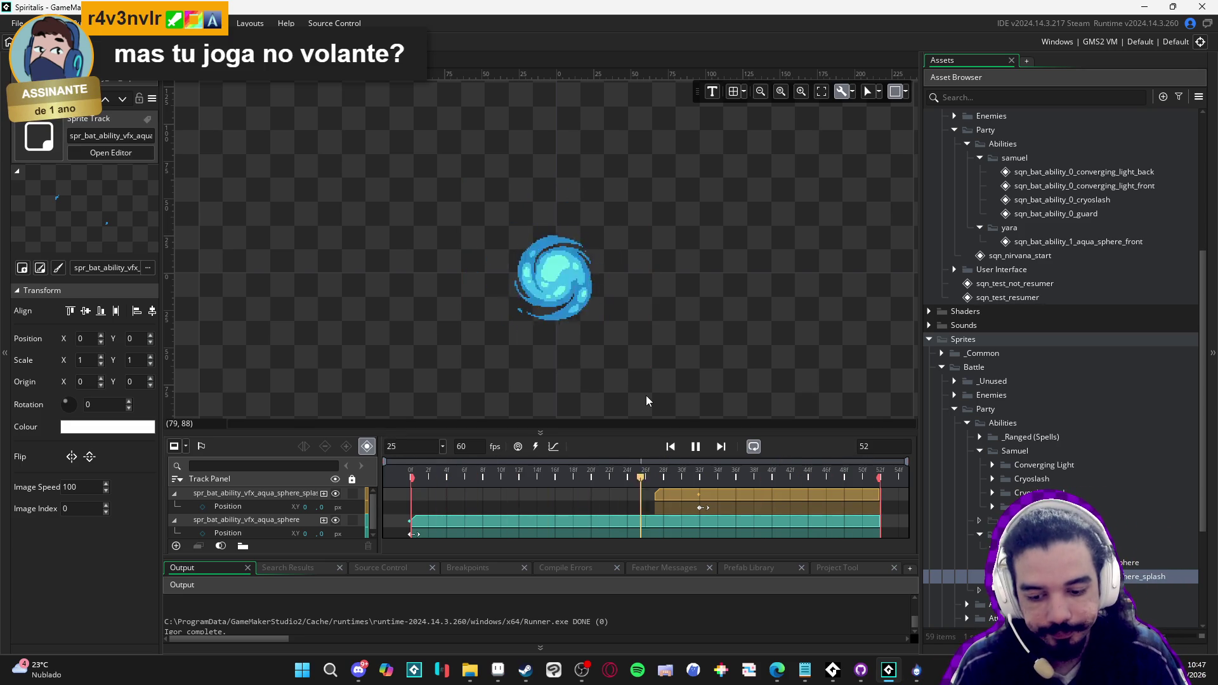
{"action": "left_click", "coordinate": [324, 495]}
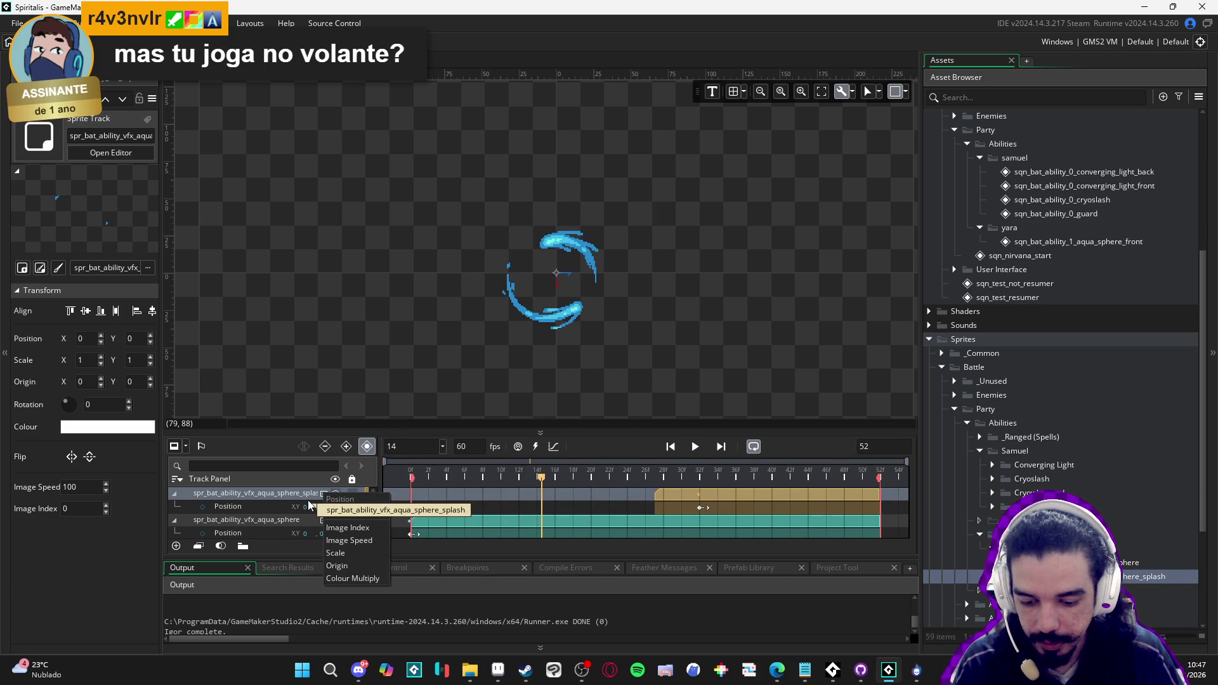
{"action": "left_click", "coordinate": [294, 506]}
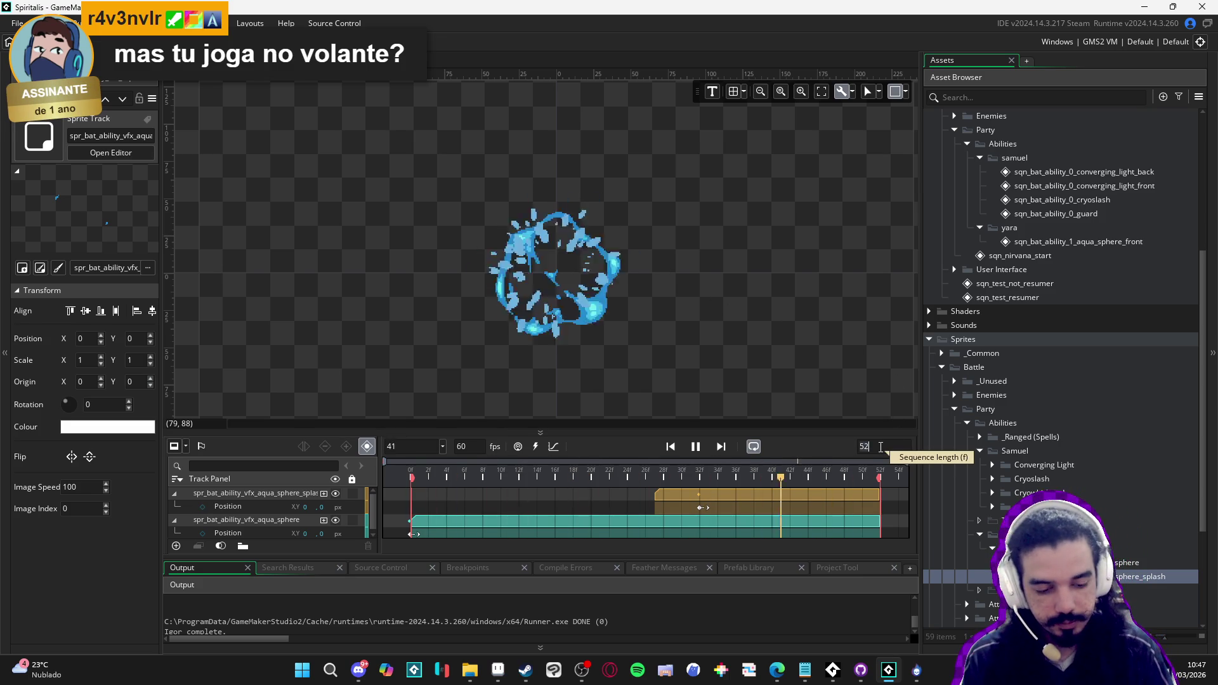
{"action": "type", "text": "200"}
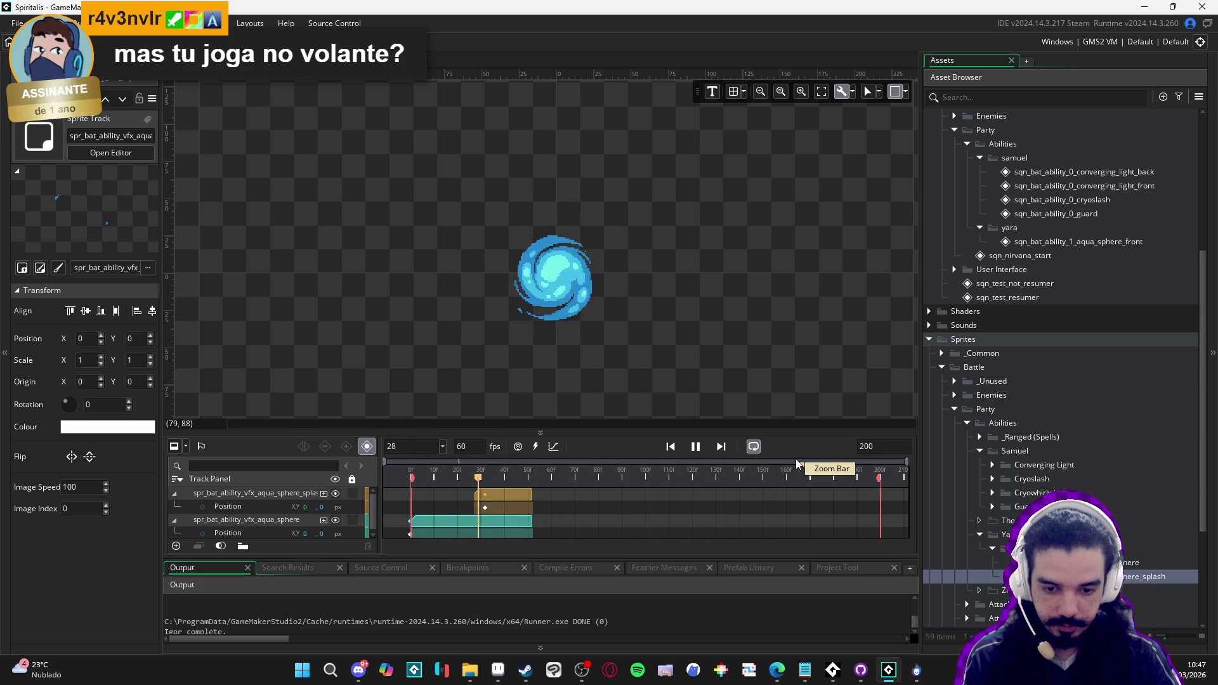
{"action": "key", "text": "space"}
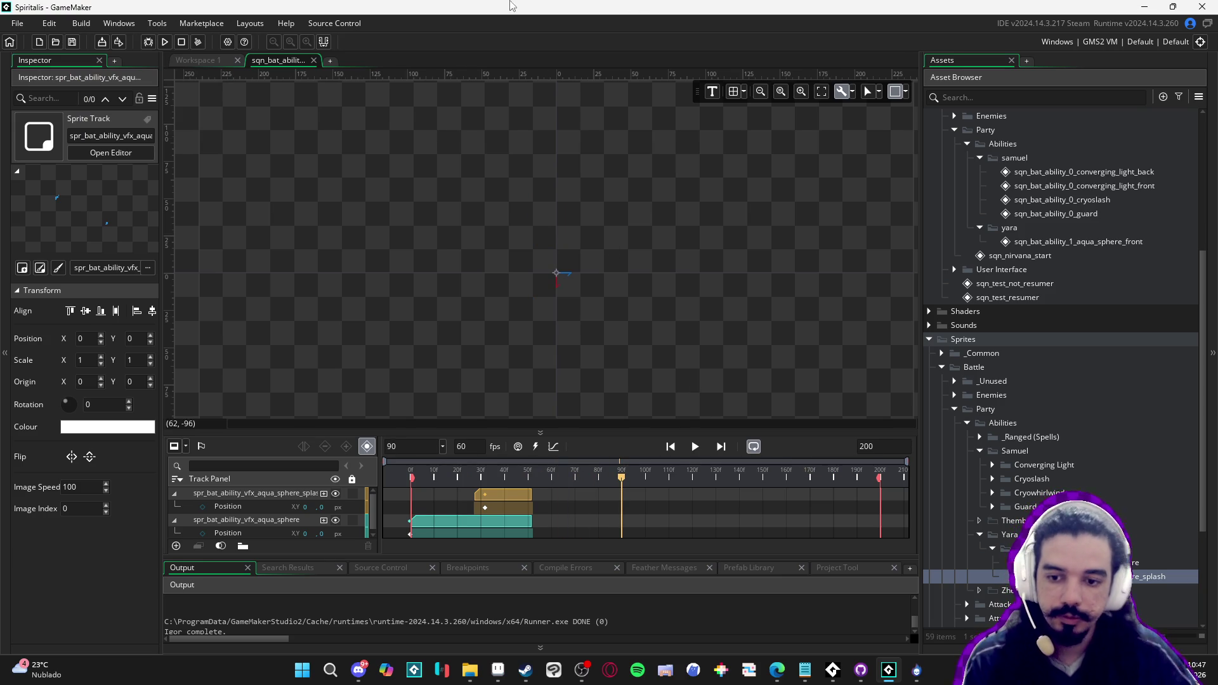
Search the assets for 'room' and open the biome_1_room_0_arrival room
{"action": "left_click", "coordinate": [1052, 97]}
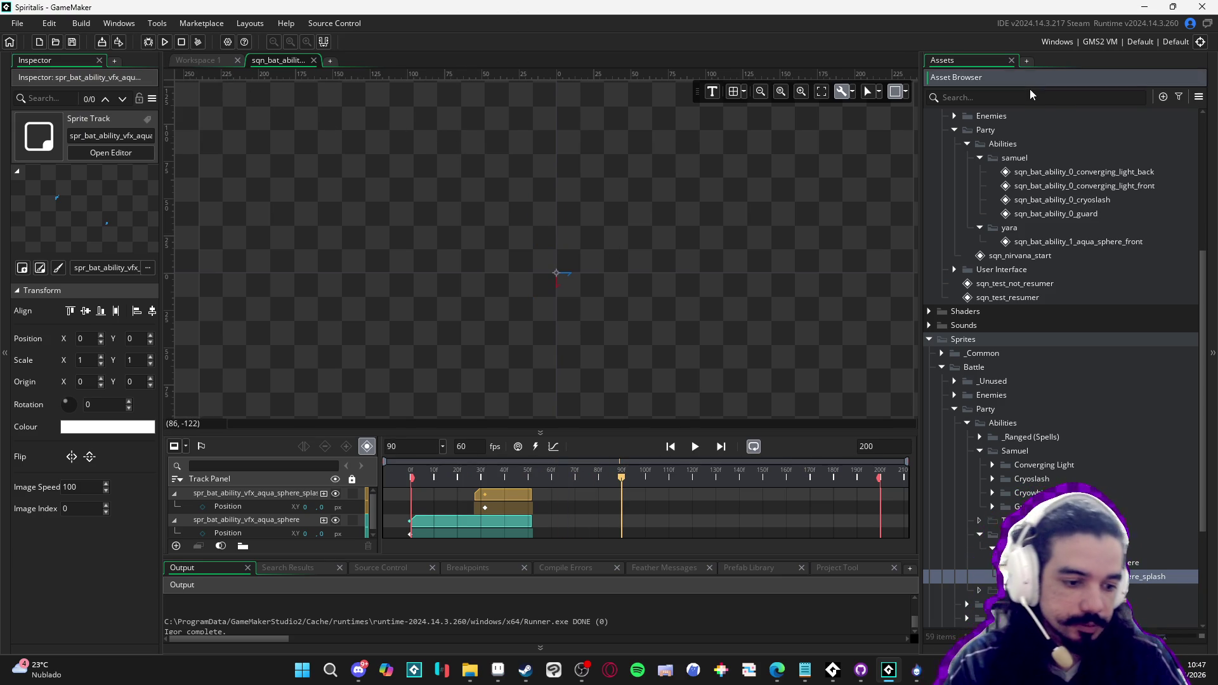
{"action": "left_click", "coordinate": [1016, 94]}
{"action": "type", "text": "room"}
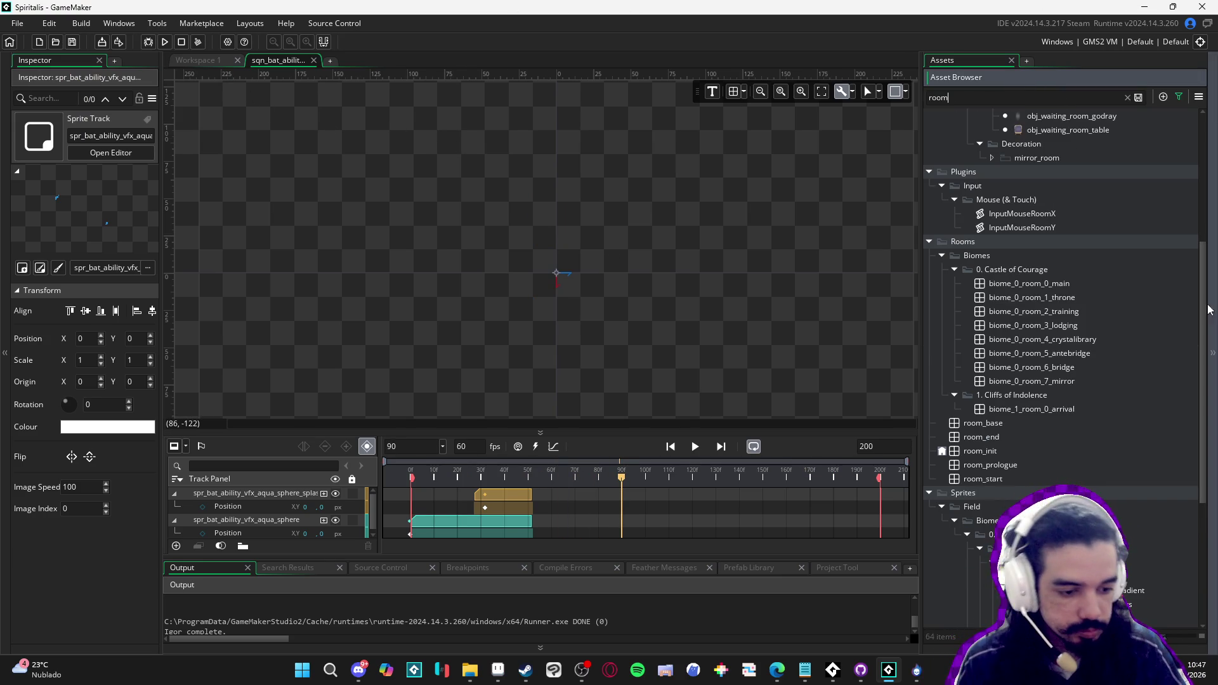
{"action": "double_click", "coordinate": [1031, 409]}
{"action": "scroll", "coordinate": [581, 379], "scroll_direction": "up", "scroll_amount": 5}
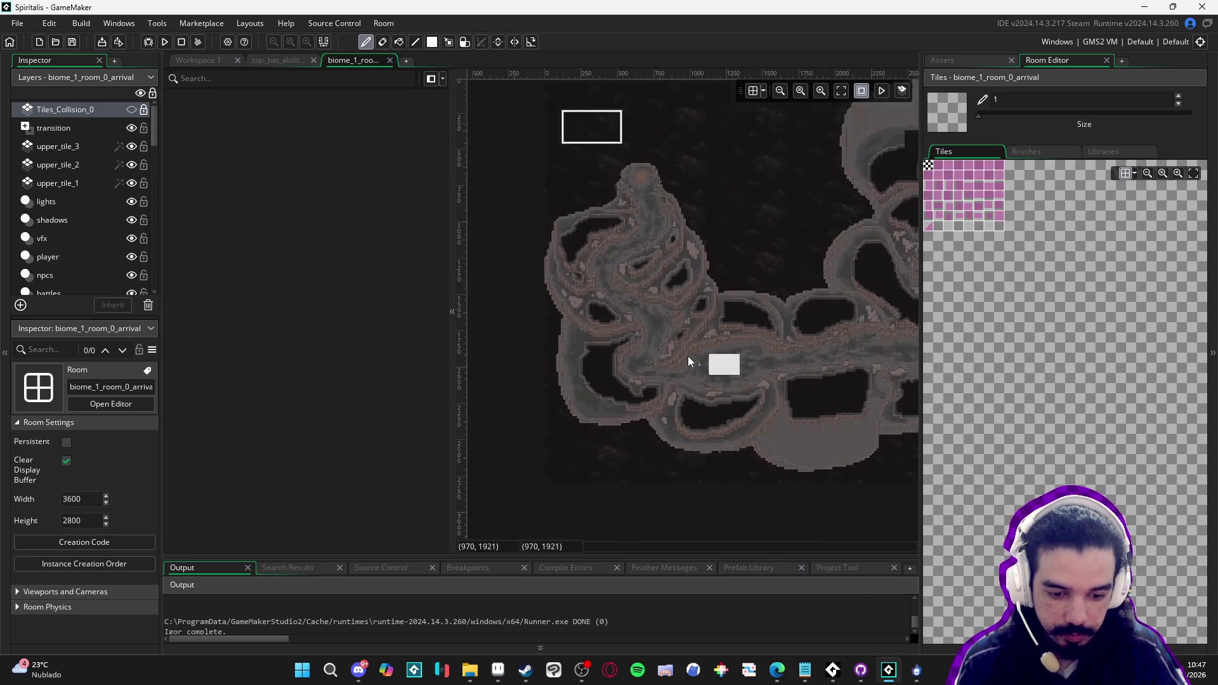
{"action": "scroll", "coordinate": [660, 321], "scroll_direction": "up", "scroll_amount": 3}
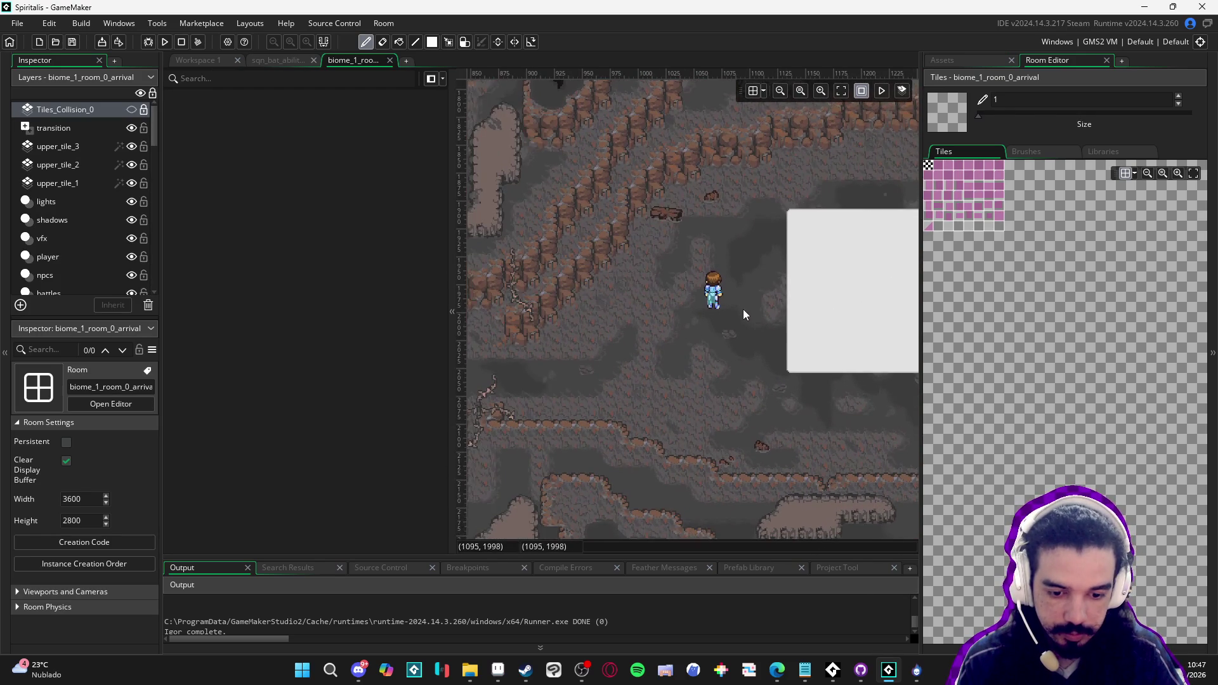
Switch the right dock to the asset browser and select the room's transition layer
{"action": "left_click", "coordinate": [966, 59]}
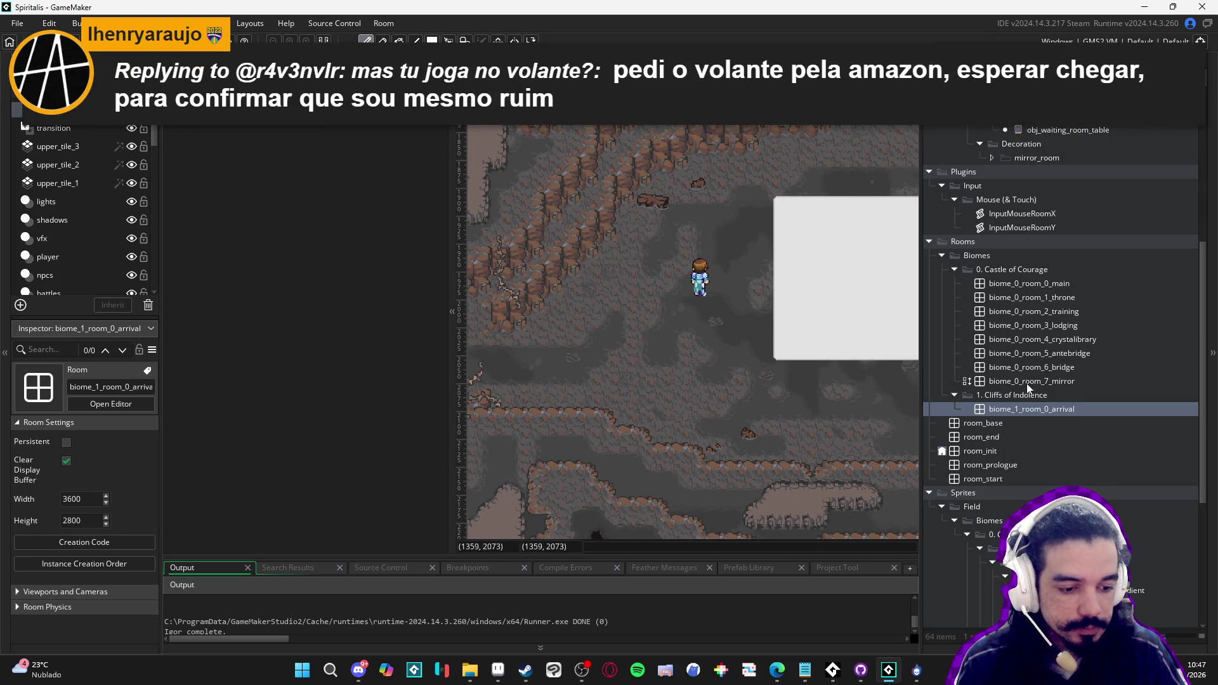
{"action": "left_click", "coordinate": [45, 129]}
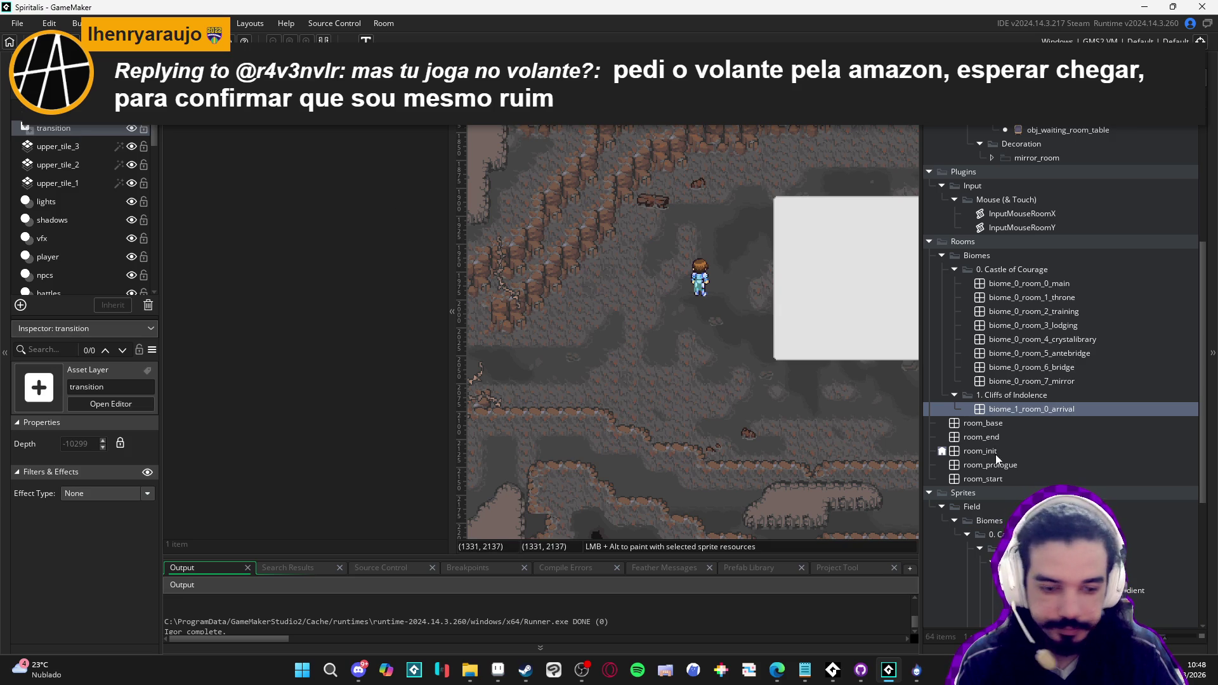
{"action": "scroll", "coordinate": [1056, 410], "scroll_direction": "down", "scroll_amount": 3}
{"action": "scroll", "coordinate": [1085, 445], "scroll_direction": "up", "scroll_amount": 5}
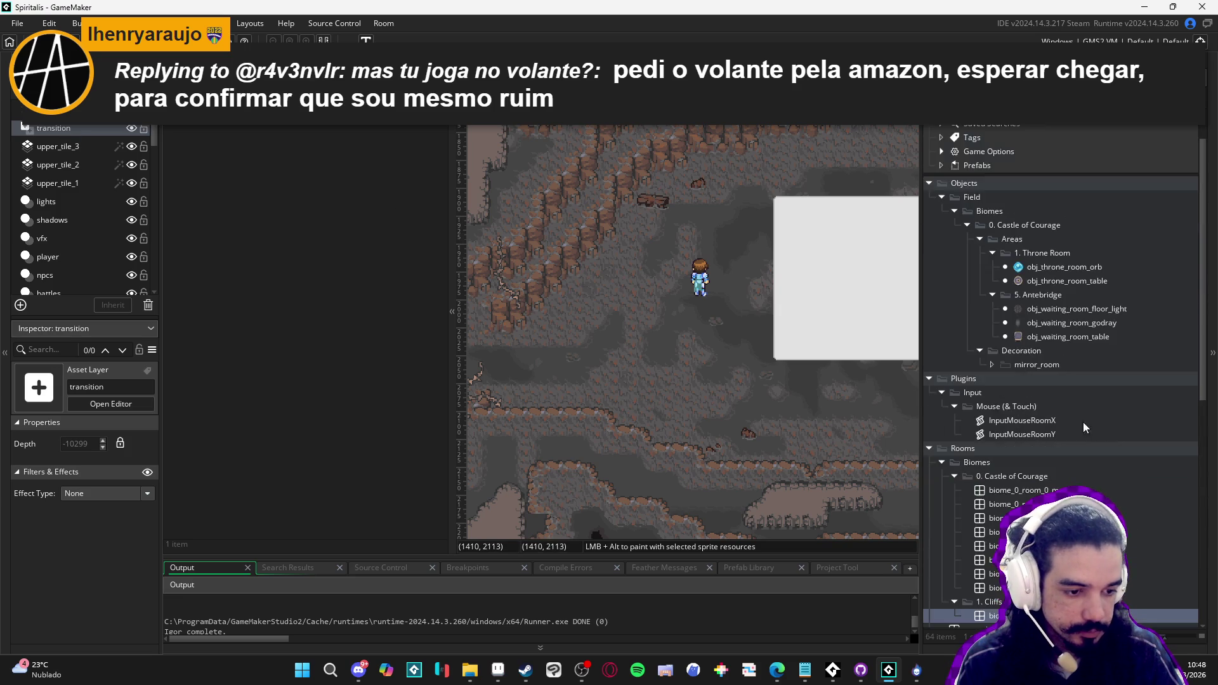
{"action": "scroll", "coordinate": [1087, 376], "scroll_direction": "down", "scroll_amount": 5}
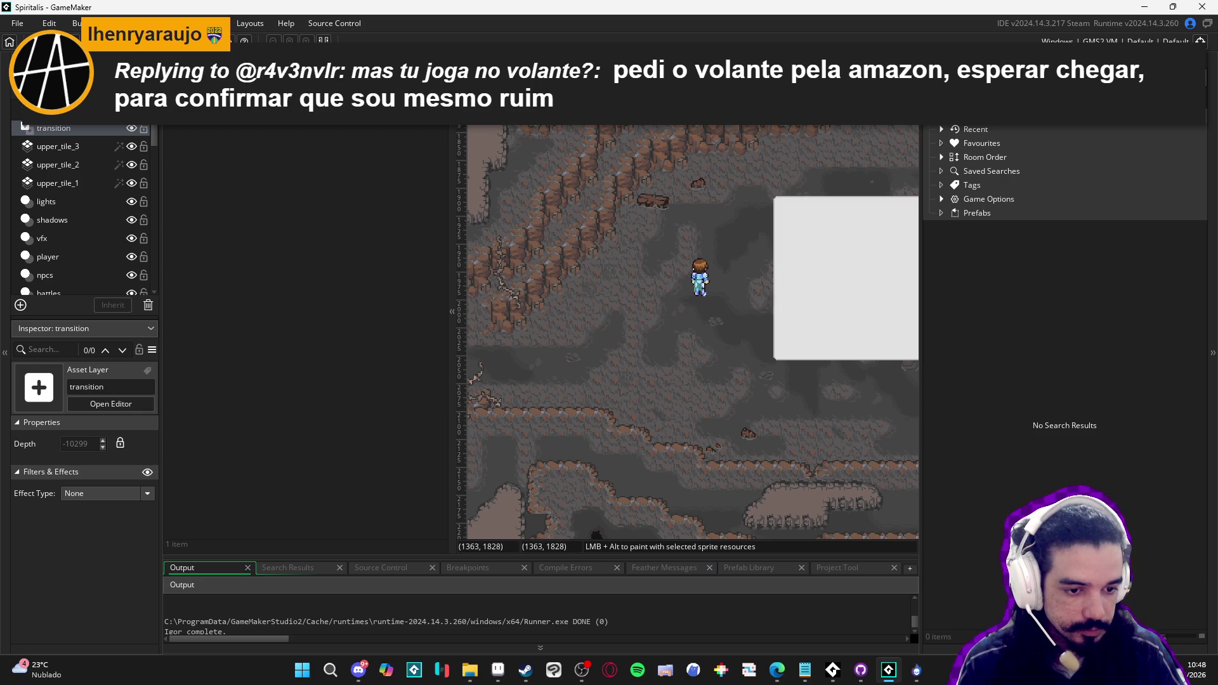
Drop the aqua sphere front sequence into the room beside the player and test-run it
{"action": "left_click_drag", "start_coordinate": [1013, 300], "coordinate": [655, 299]}
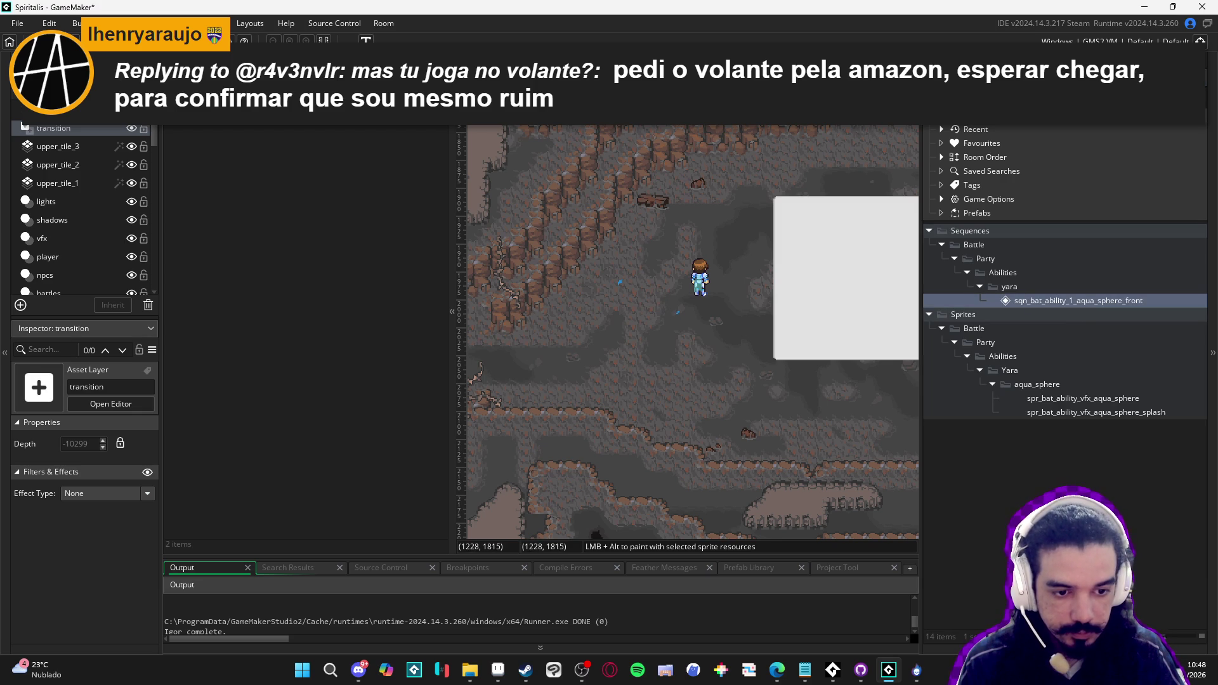
{"action": "left_click", "coordinate": [671, 305]}
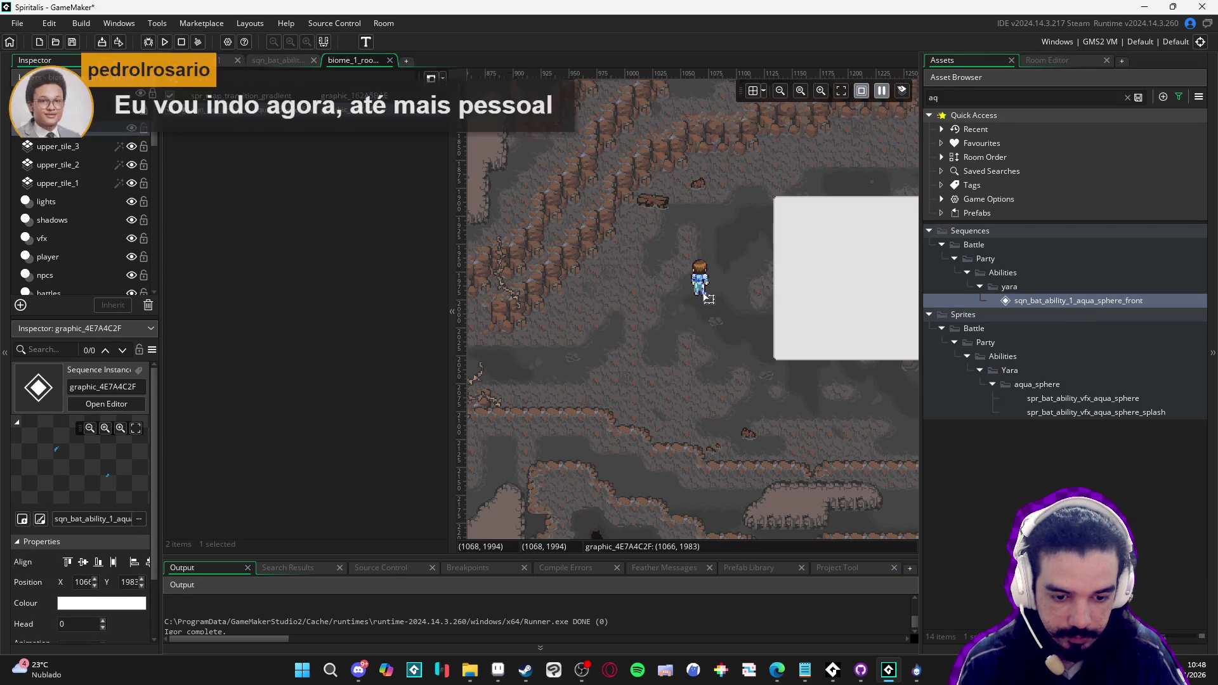
{"action": "left_click_drag", "start_coordinate": [706, 296], "coordinate": [613, 343]}
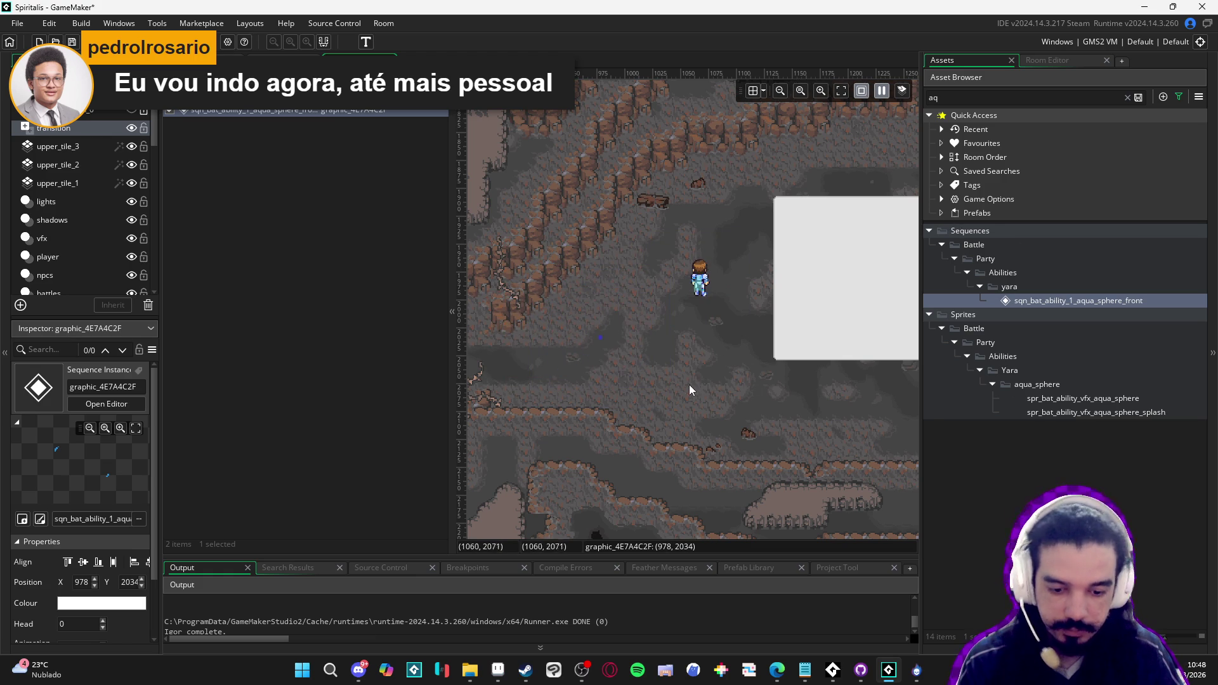
{"action": "key", "text": "F5"}
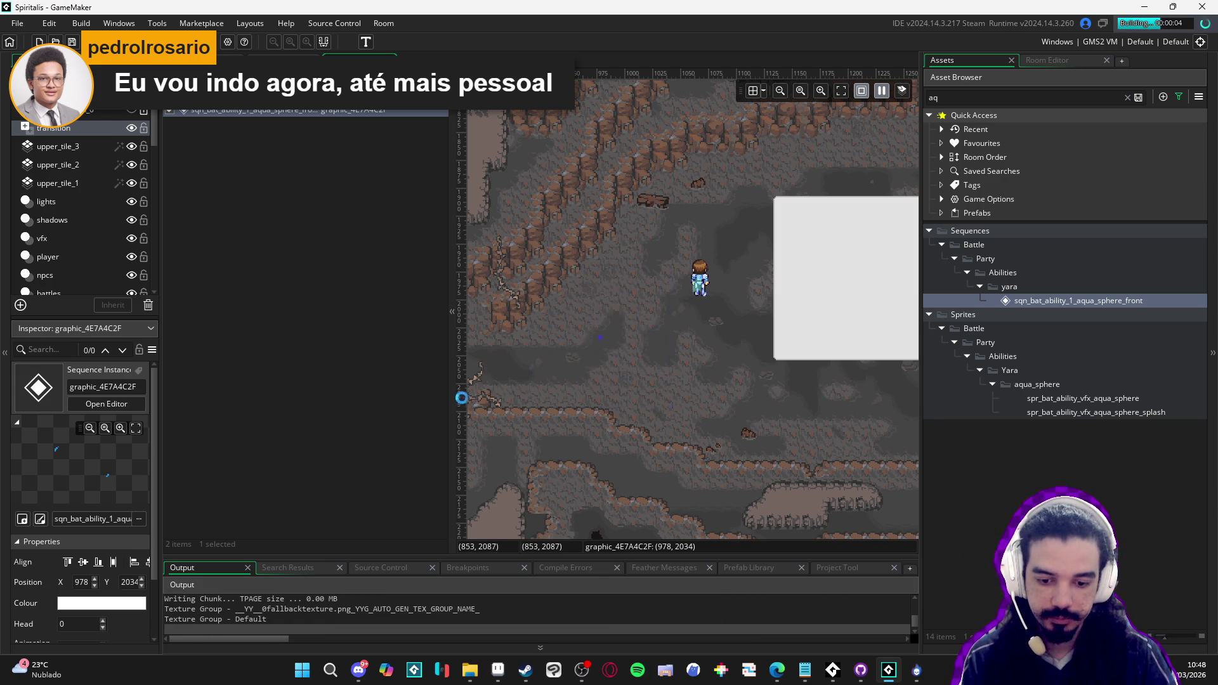
{"action": "left_click_drag", "start_coordinate": [453, 400], "coordinate": [308, 401]}
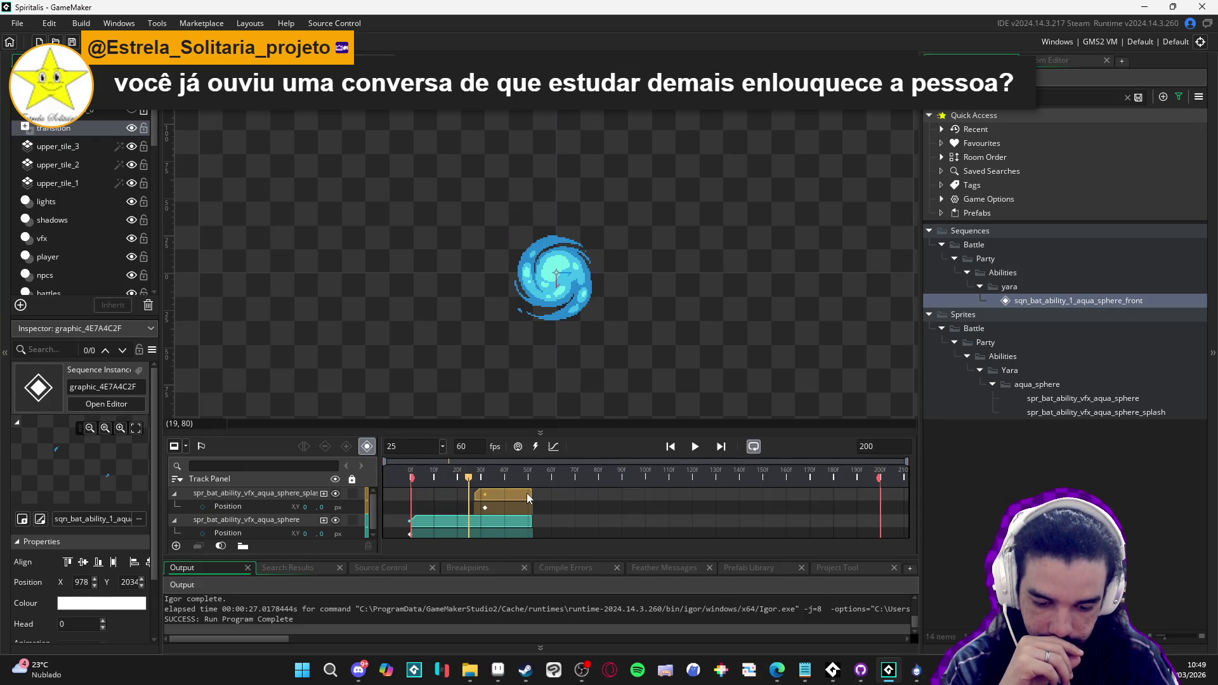
Extend the aqua_sphere clip to about frame 59, scrub to check timing, and test-run
{"action": "left_click", "coordinate": [527, 497]}
{"action": "left_click_drag", "start_coordinate": [481, 475], "coordinate": [531, 478]}
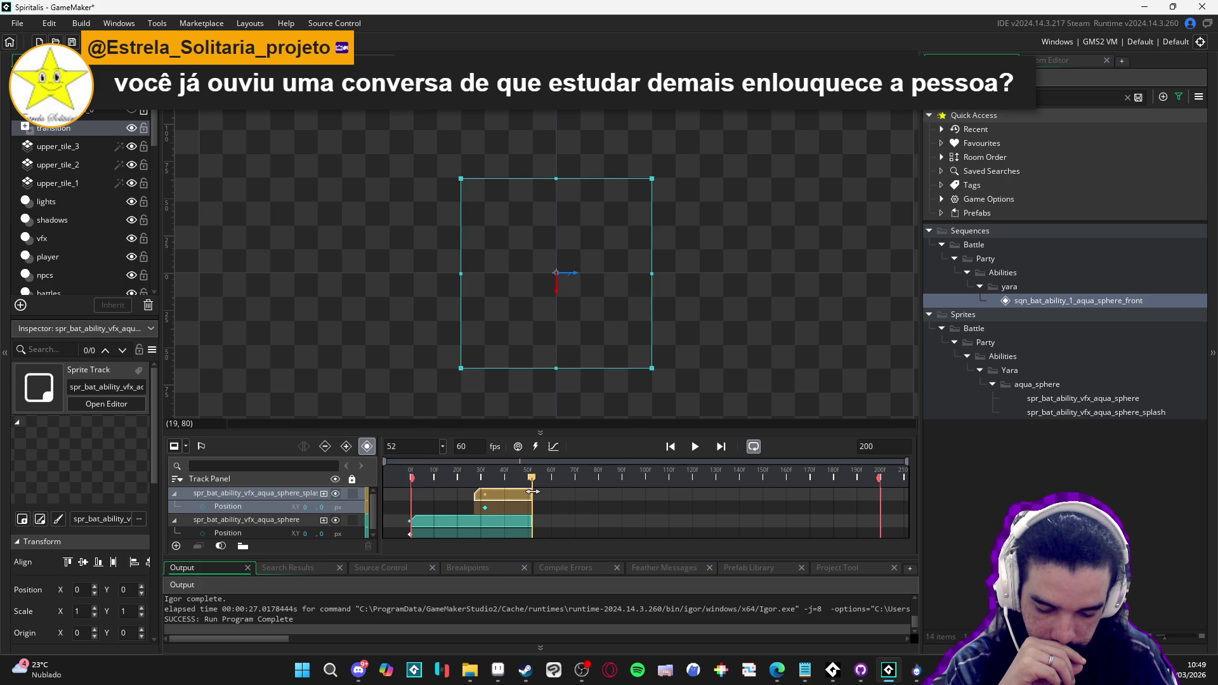
{"action": "mouse_move", "coordinate": [532, 478]}
{"action": "left_mouse_down"}
{"action": "mouse_move", "coordinate": [503, 478]}
{"action": "mouse_move", "coordinate": [532, 482]}
{"action": "left_mouse_up"}
{"action": "left_click", "coordinate": [528, 527]}
{"action": "left_click_drag", "start_coordinate": [534, 529], "coordinate": [543, 529]}
{"action": "left_click_drag", "start_coordinate": [531, 478], "coordinate": [540, 482]}
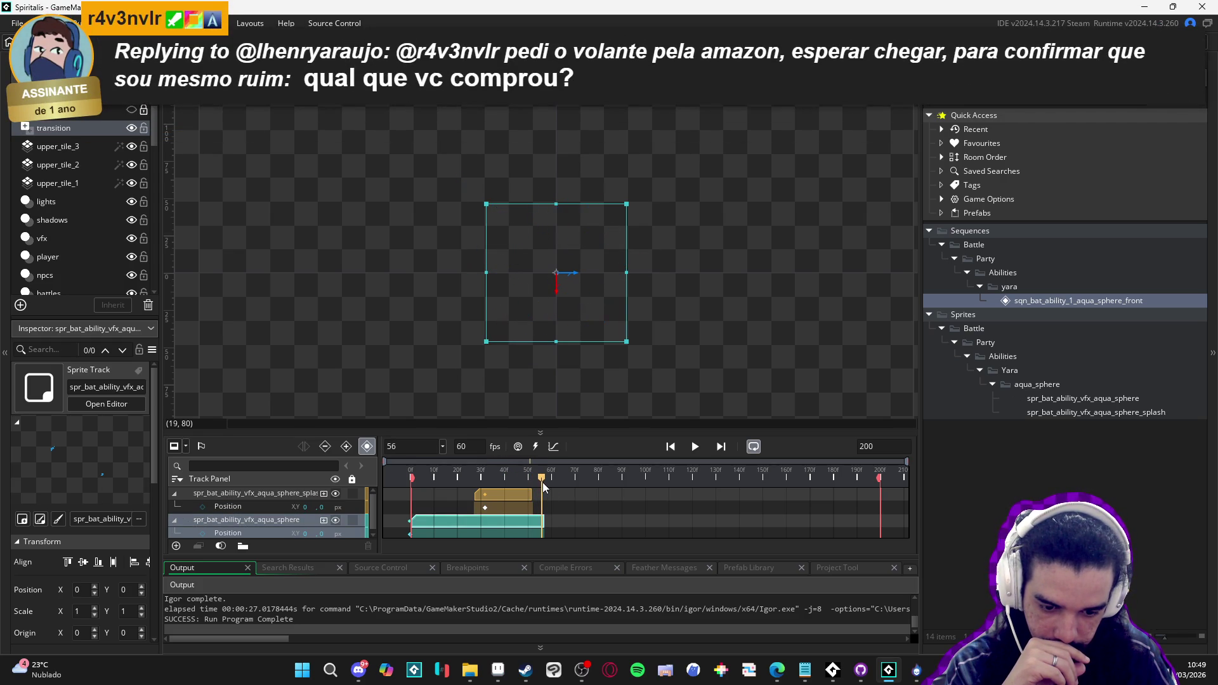
{"action": "left_click_drag", "start_coordinate": [537, 481], "coordinate": [553, 487]}
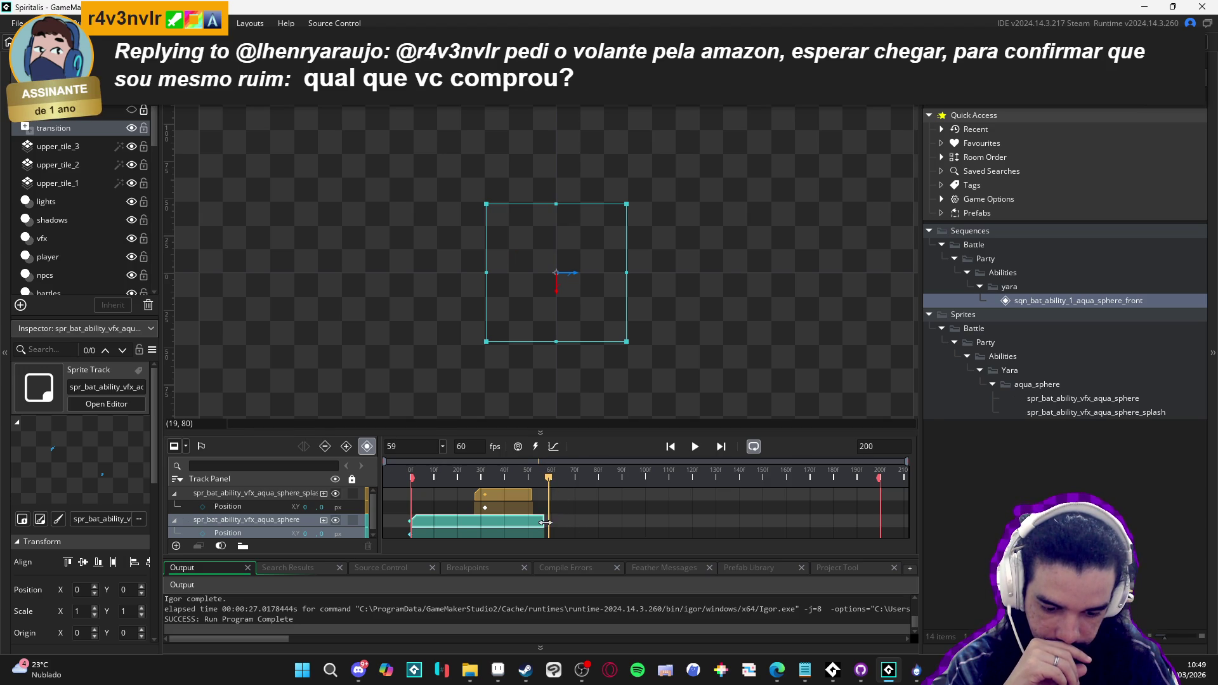
{"action": "mouse_move", "coordinate": [543, 480]}
{"action": "left_mouse_down"}
{"action": "mouse_move", "coordinate": [416, 478]}
{"action": "mouse_move", "coordinate": [580, 485]}
{"action": "left_mouse_up"}
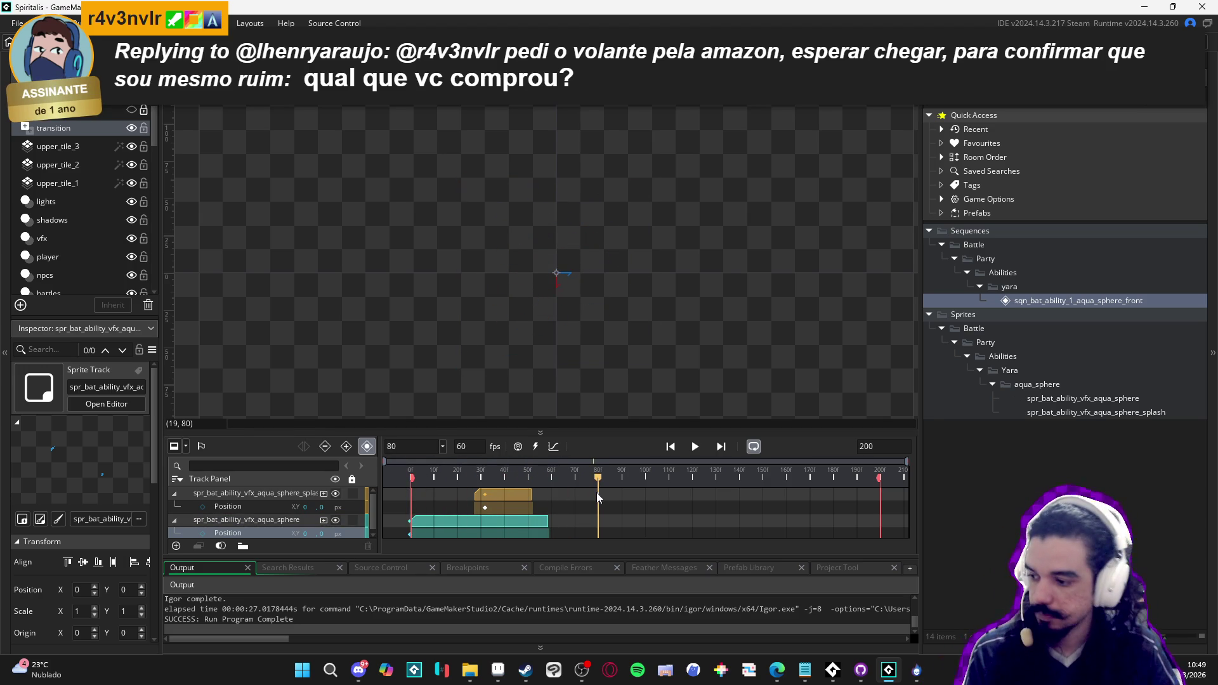
{"action": "key", "text": "F5"}
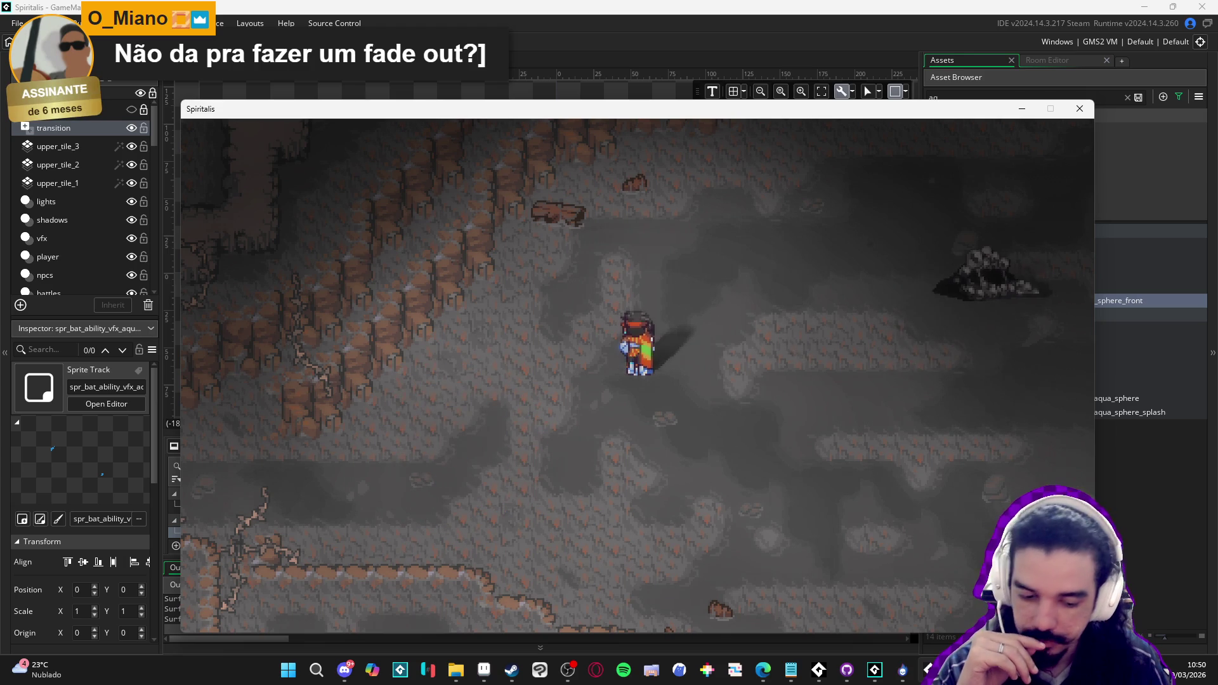
{"action": "left_click", "coordinate": [1082, 117]}
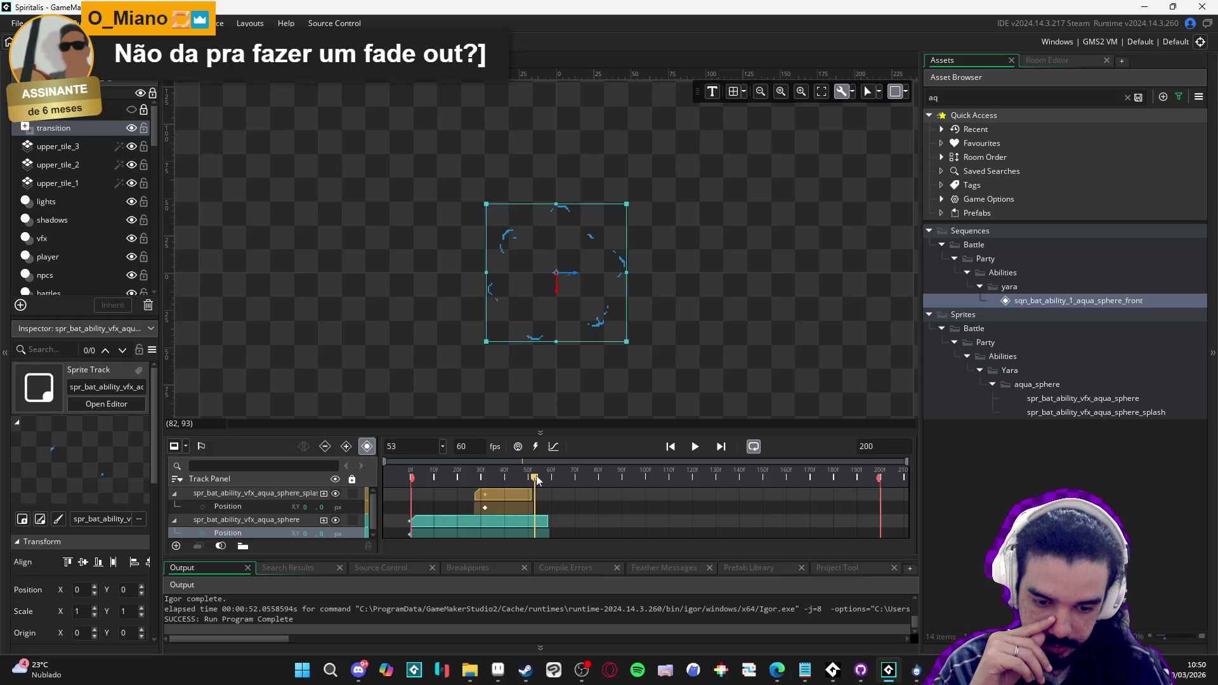
{"action": "mouse_move", "coordinate": [536, 476]}
{"action": "left_mouse_down"}
{"action": "mouse_move", "coordinate": [489, 481]}
{"action": "mouse_move", "coordinate": [536, 480]}
{"action": "mouse_move", "coordinate": [515, 481]}
{"action": "left_mouse_up"}
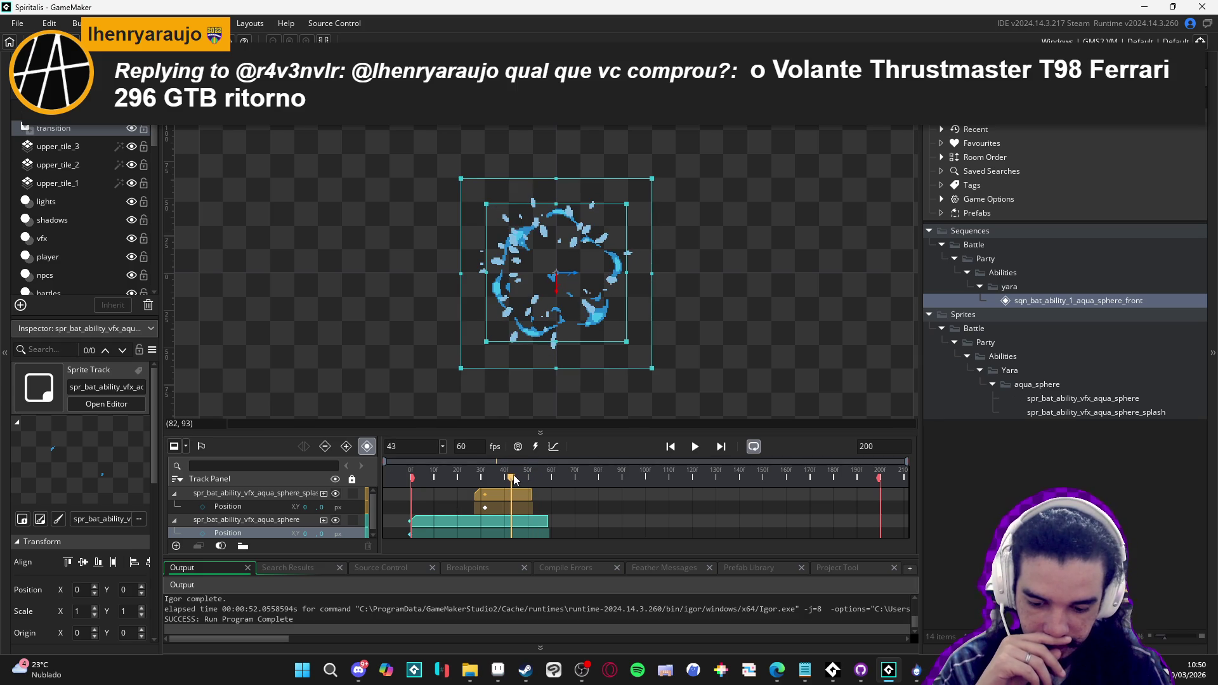
Add a Colour Multiply property to the aqua_sphere track
{"action": "left_click", "coordinate": [325, 519]}
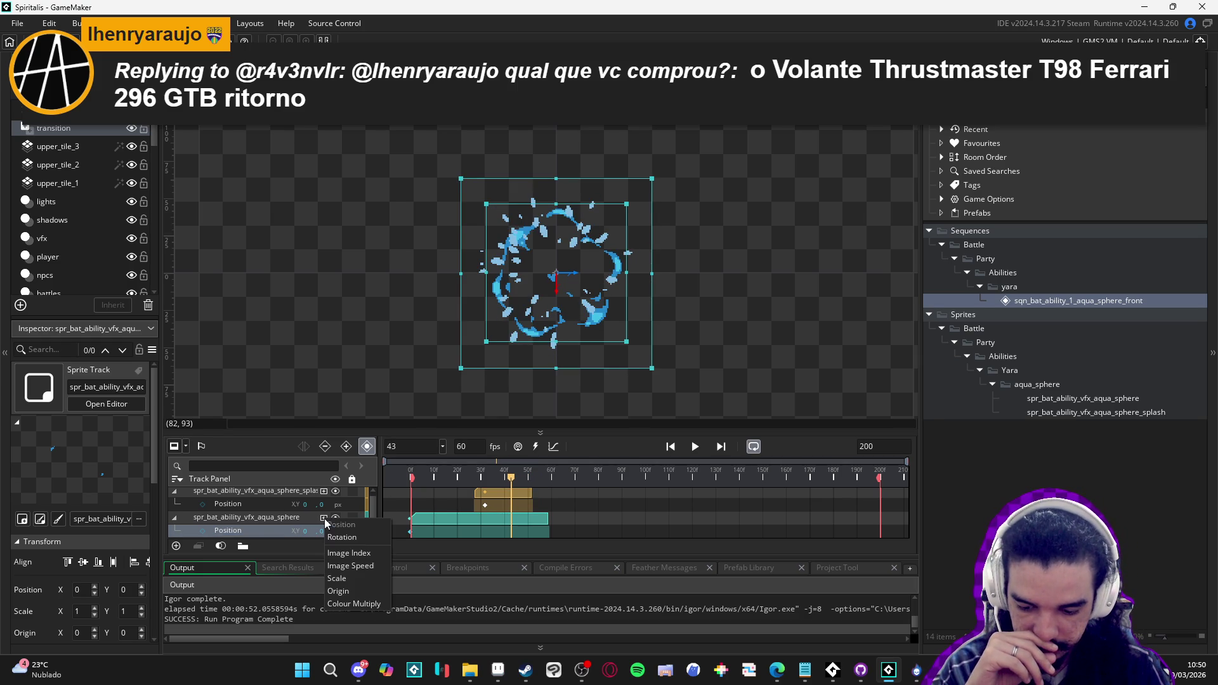
{"action": "left_click", "coordinate": [373, 605]}
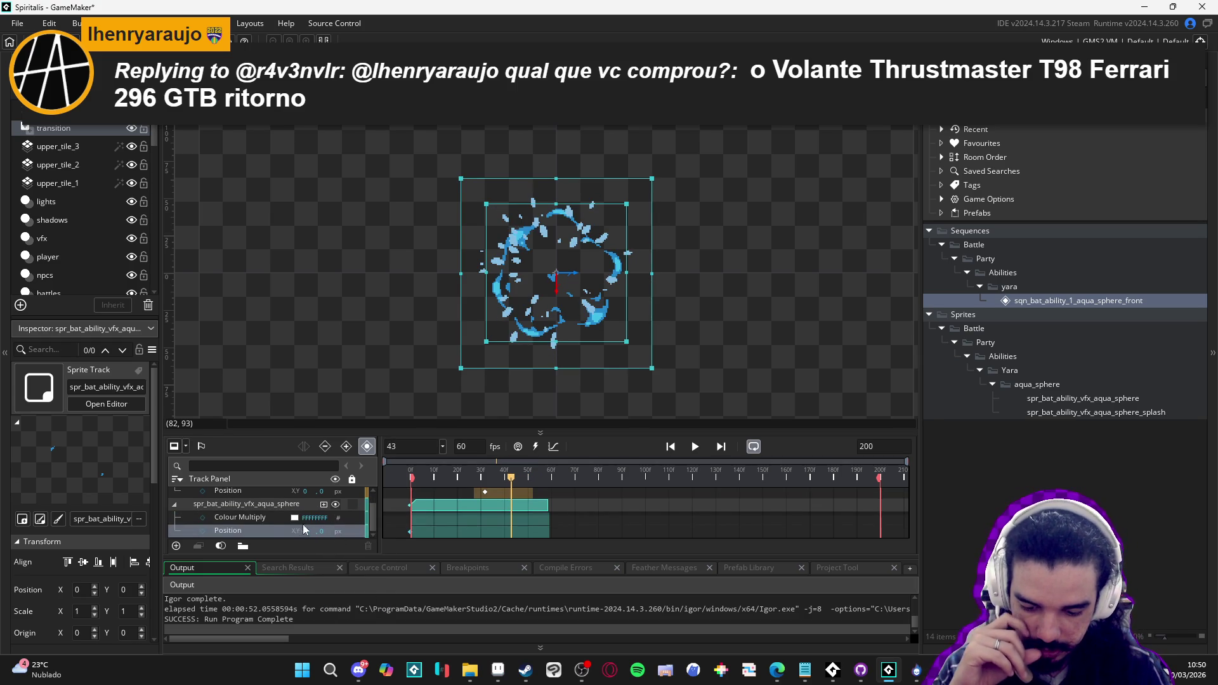
{"action": "left_click_drag", "start_coordinate": [281, 519], "coordinate": [210, 530]}
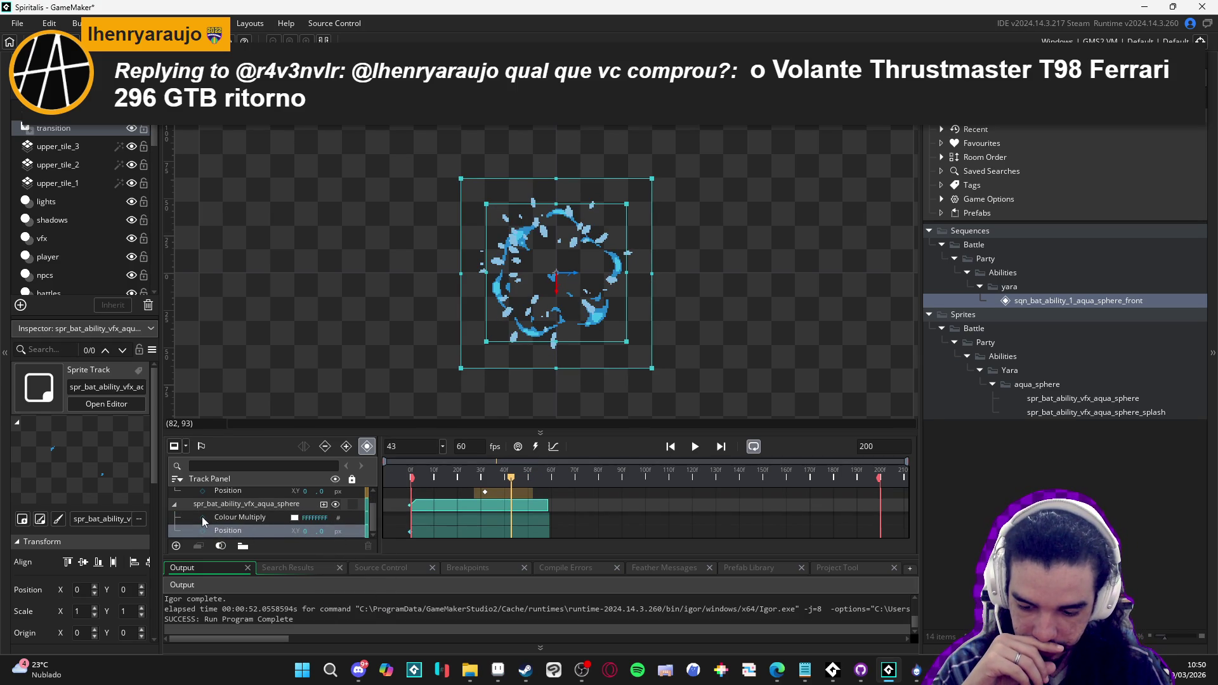
{"action": "left_click", "coordinate": [203, 517]}
Keyframe Colour Multiply near frame 60 as transparent 00FFFFFF and preview the fade
{"action": "left_click_drag", "start_coordinate": [514, 481], "coordinate": [549, 482]}
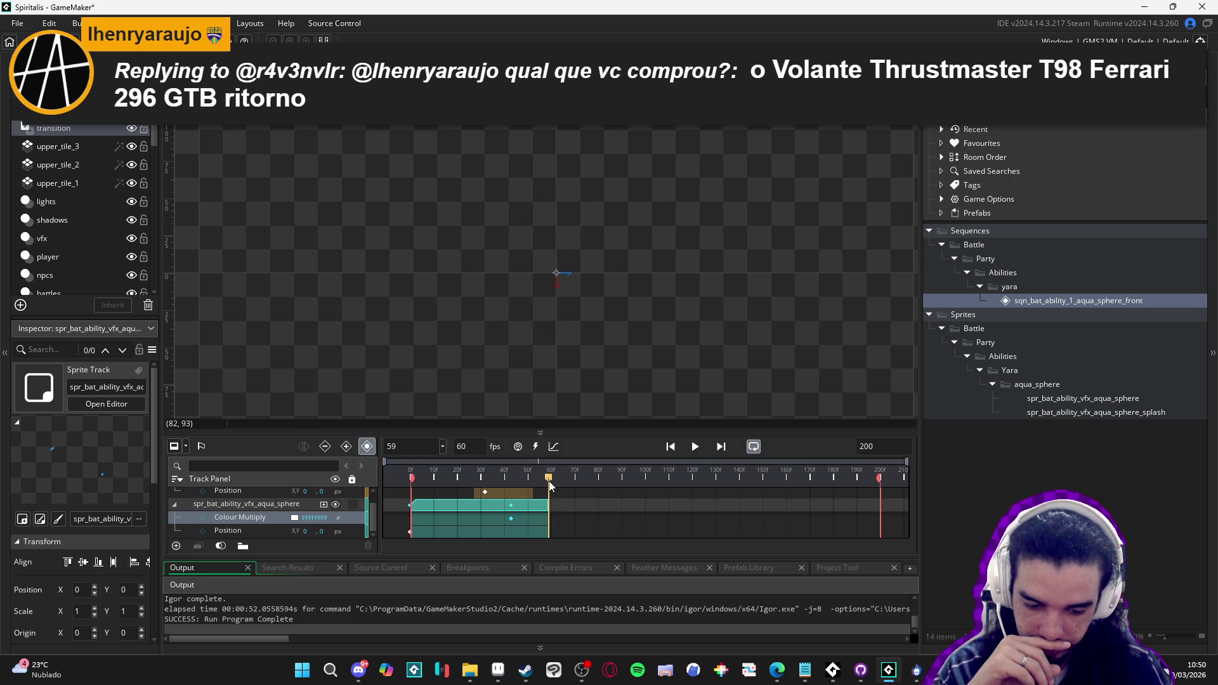
{"action": "left_click", "coordinate": [294, 519]}
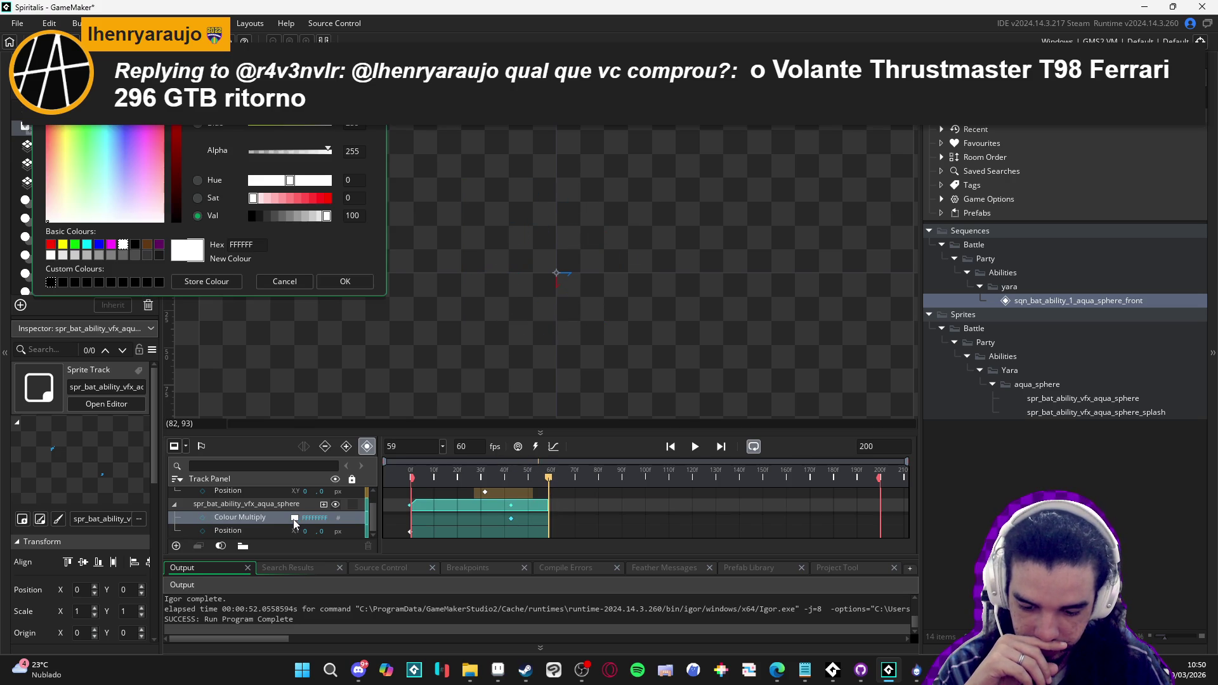
{"action": "left_click", "coordinate": [354, 286]}
{"action": "left_click", "coordinate": [202, 517]}
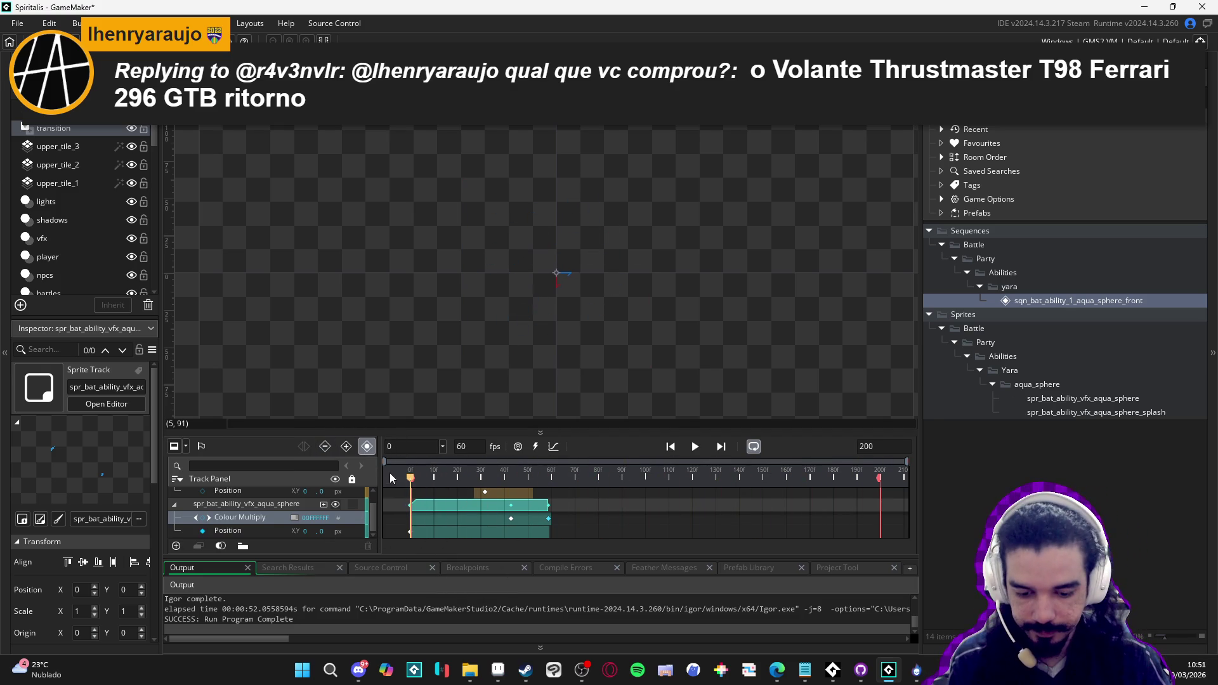
{"action": "left_click", "coordinate": [294, 518]}
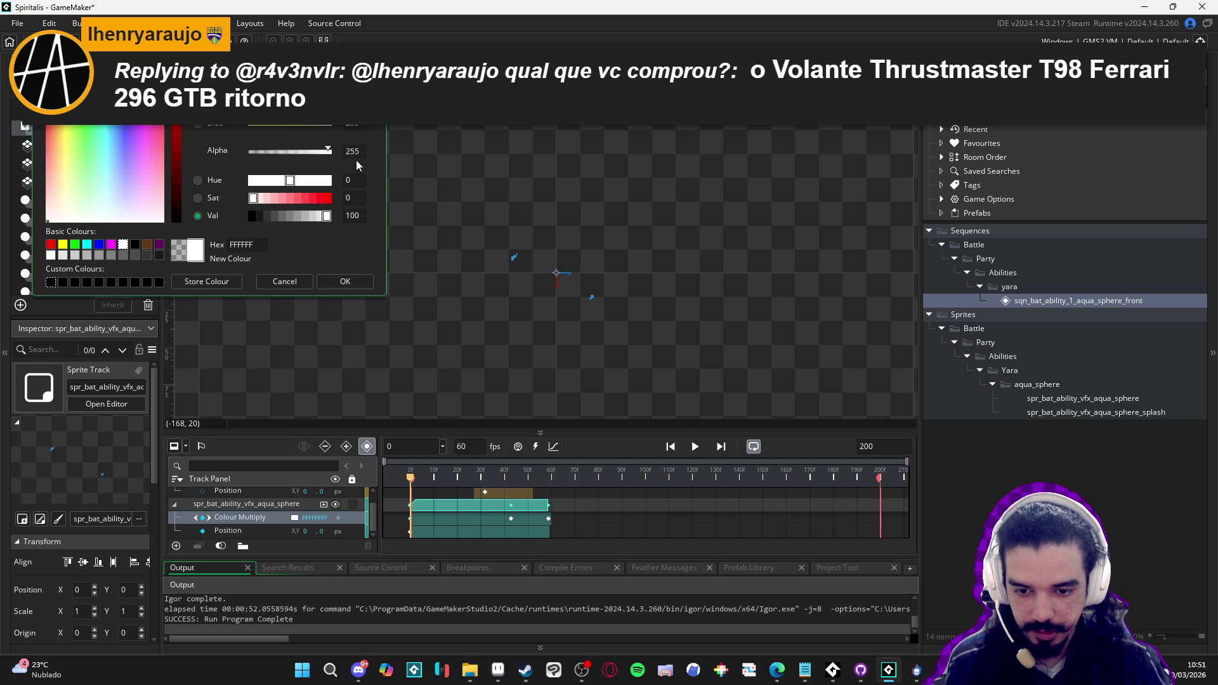
{"action": "left_click", "coordinate": [345, 281]}
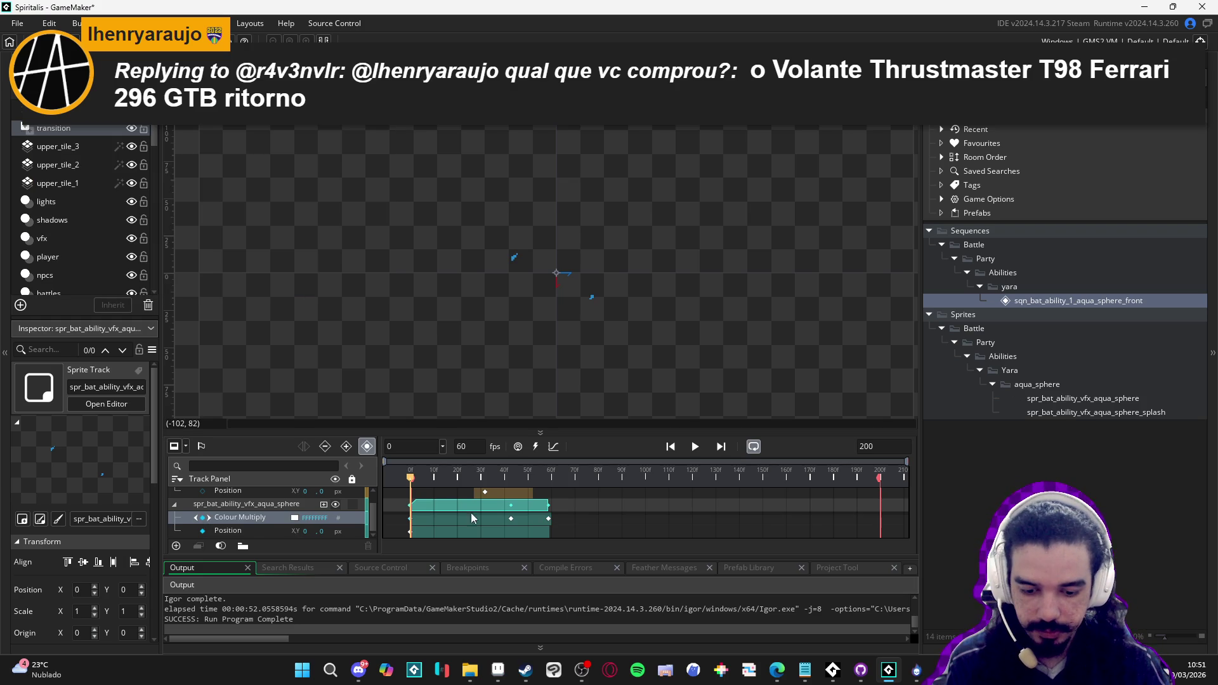
{"action": "left_click", "coordinate": [697, 452]}
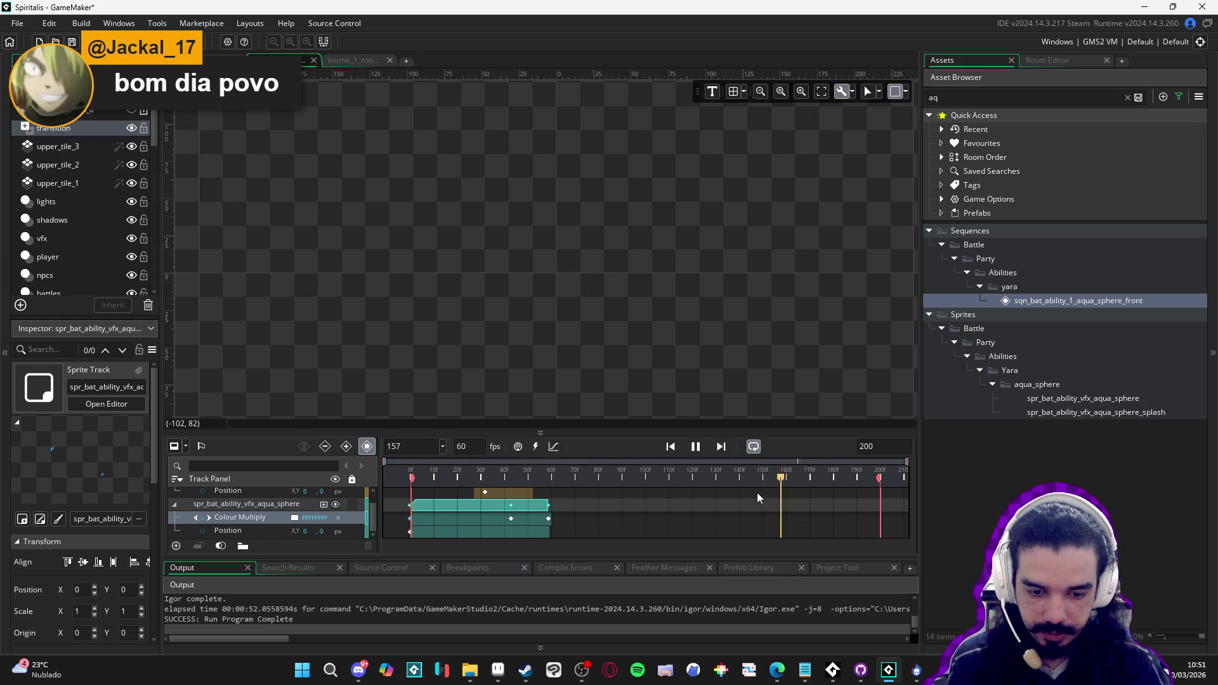
{"action": "key", "text": "space"}
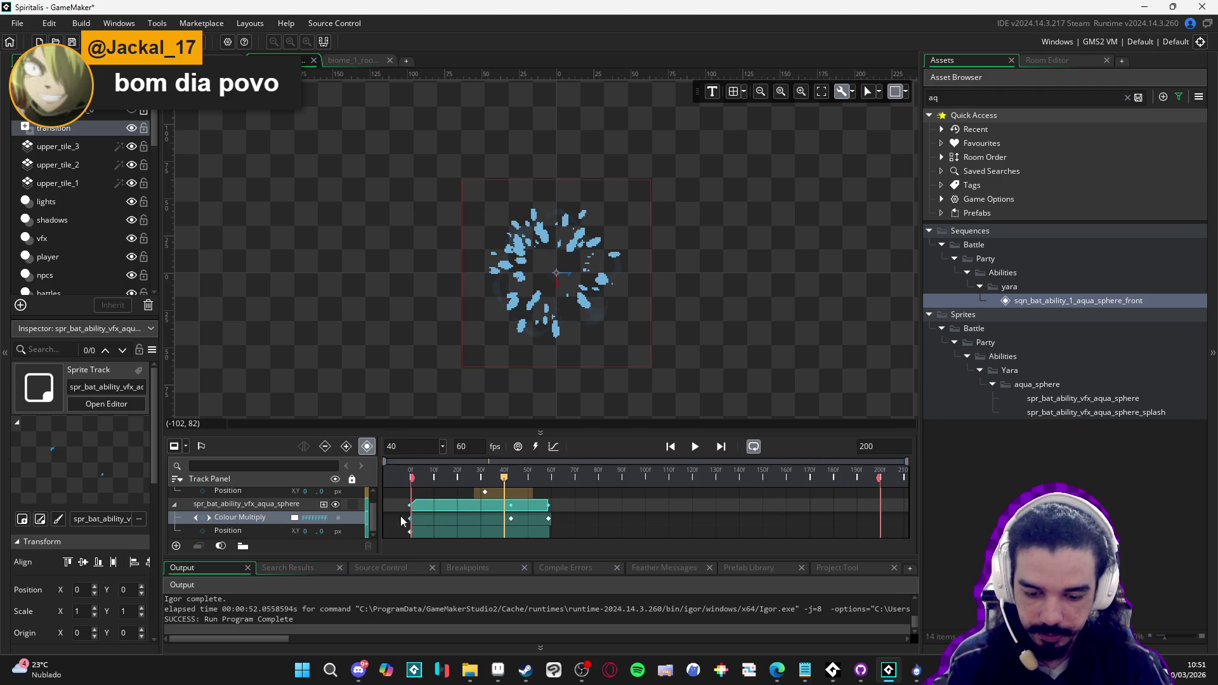
Add an opaque Colour Multiply keyframe at frame 43 with alpha 250, then replay the sequence
{"action": "left_click", "coordinate": [411, 520]}
{"action": "left_click", "coordinate": [411, 519]}
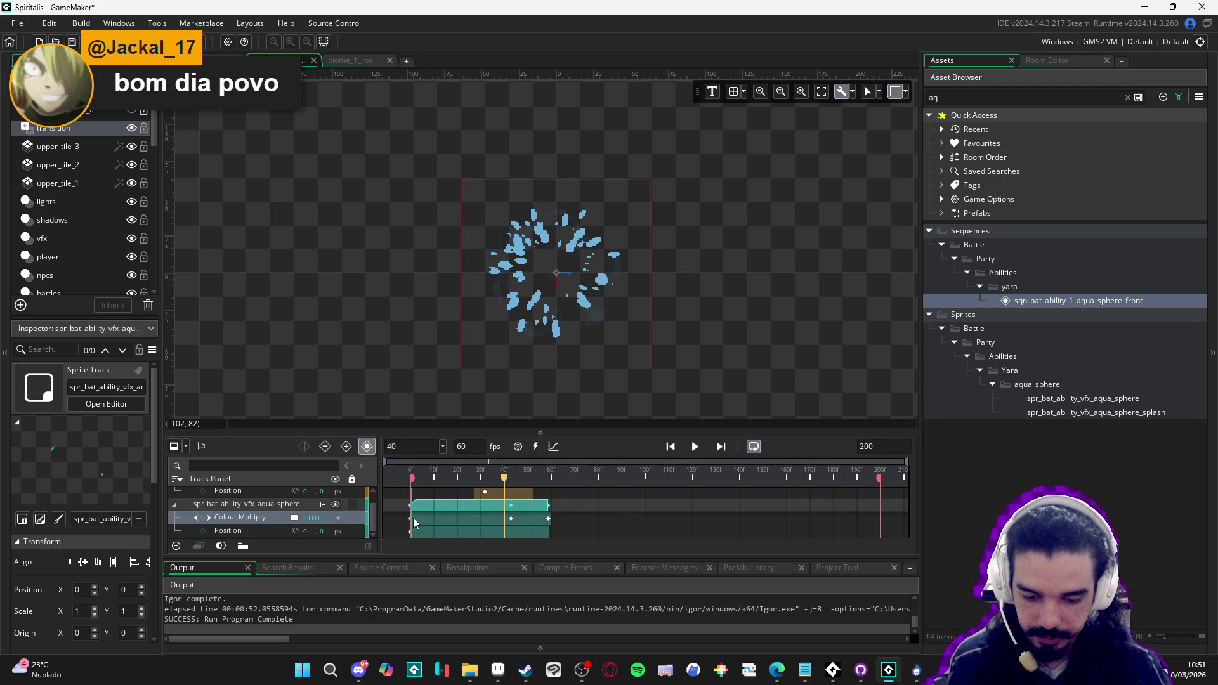
{"action": "left_click", "coordinate": [513, 520]}
{"action": "left_click", "coordinate": [510, 480]}
{"action": "left_click_drag", "start_coordinate": [510, 481], "coordinate": [513, 482]}
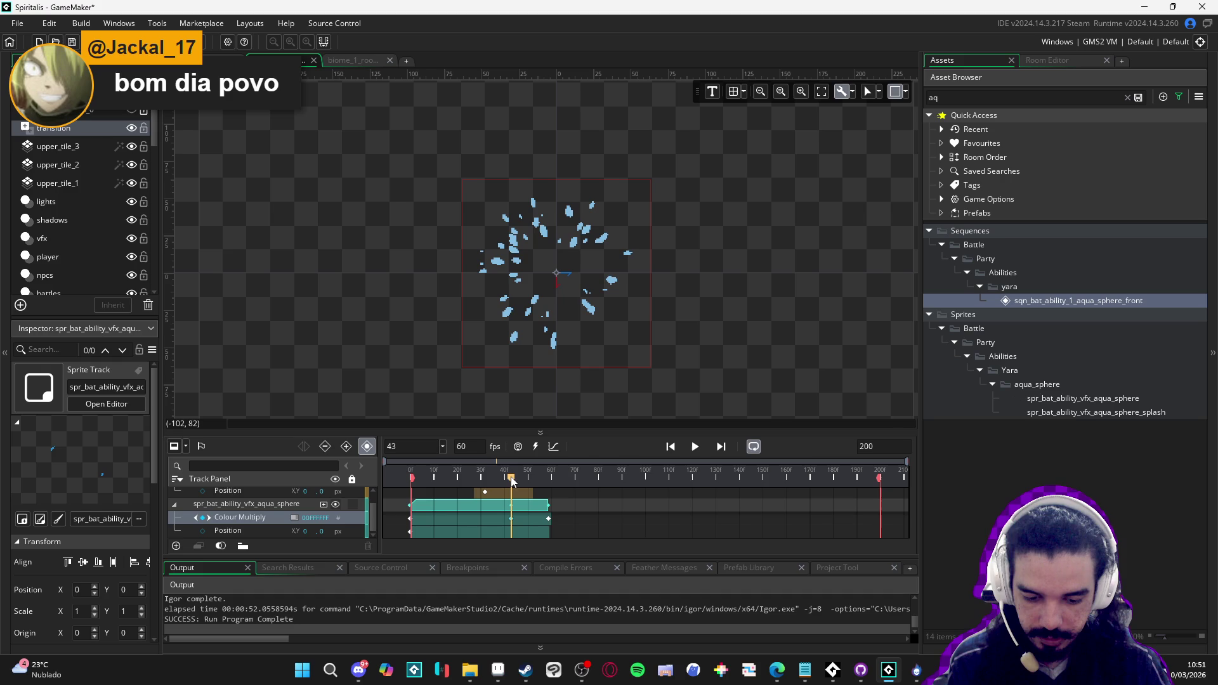
{"action": "left_click", "coordinate": [295, 520]}
{"action": "left_click", "coordinate": [329, 155]}
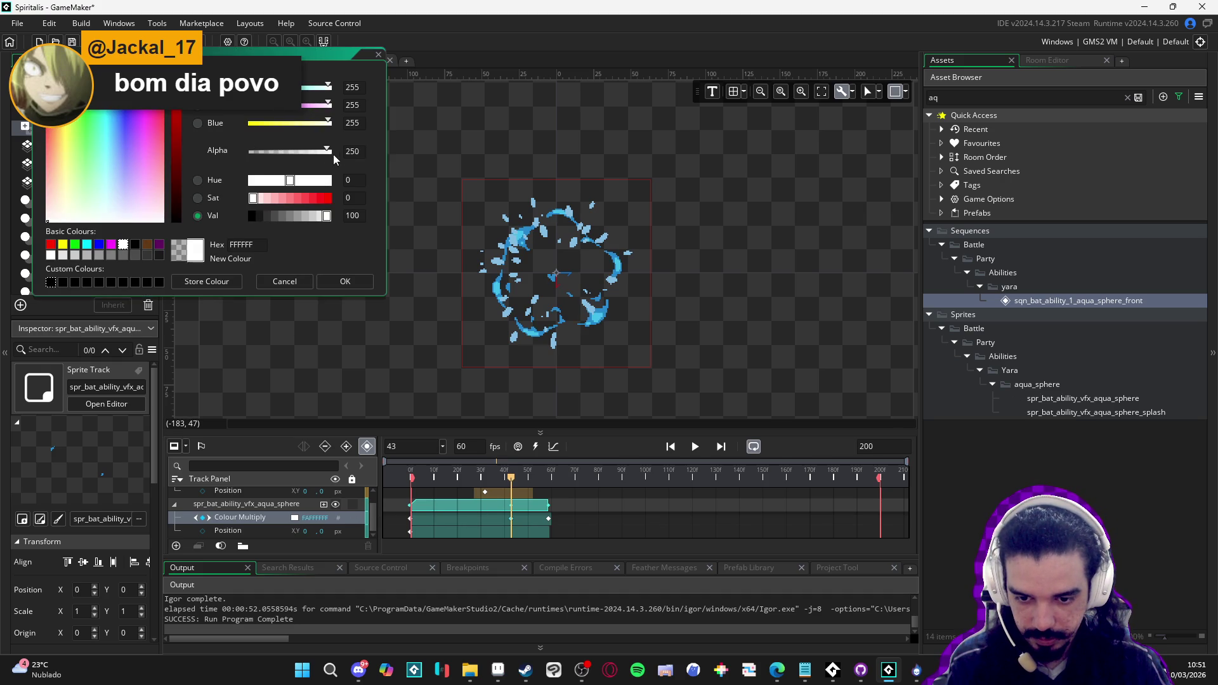
{"action": "left_click", "coordinate": [345, 280]}
{"action": "left_click", "coordinate": [549, 473]}
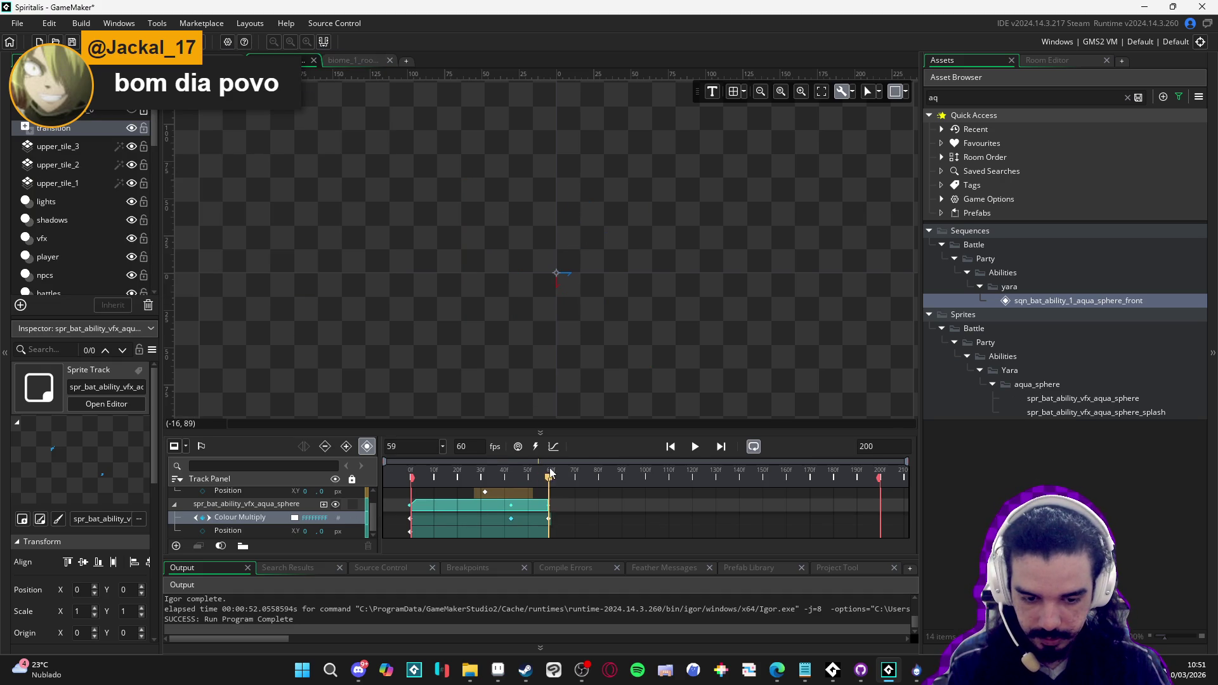
{"action": "left_click", "coordinate": [547, 519]}
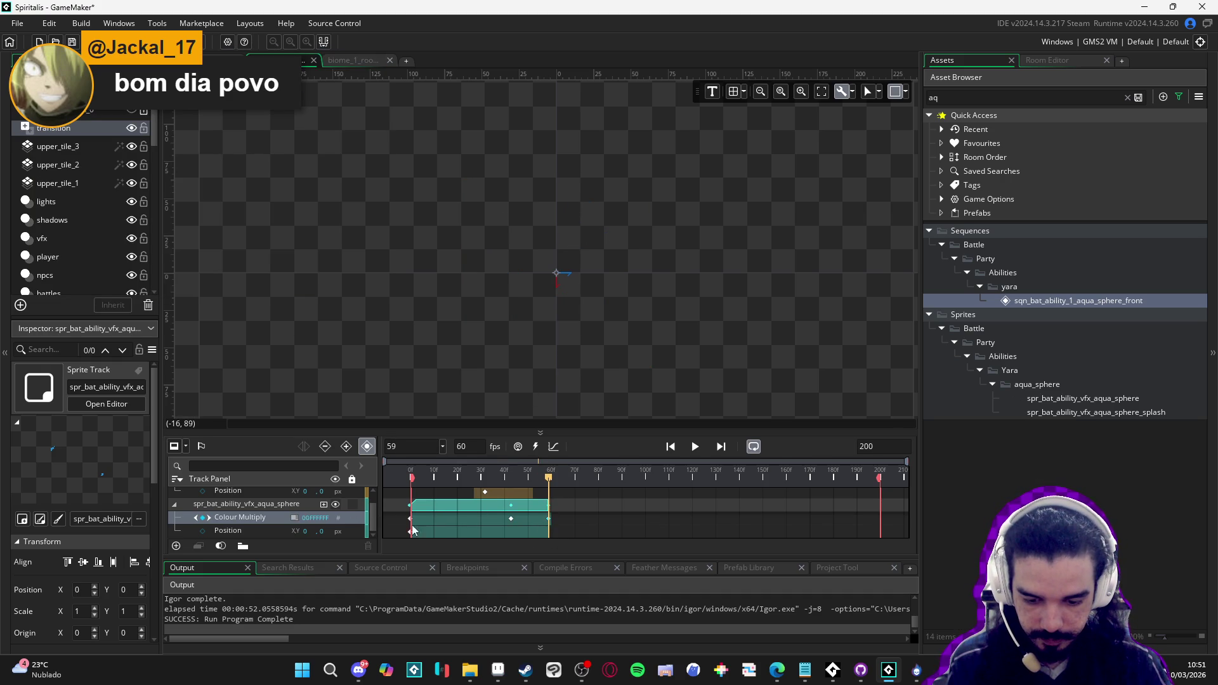
{"action": "left_click", "coordinate": [411, 476]}
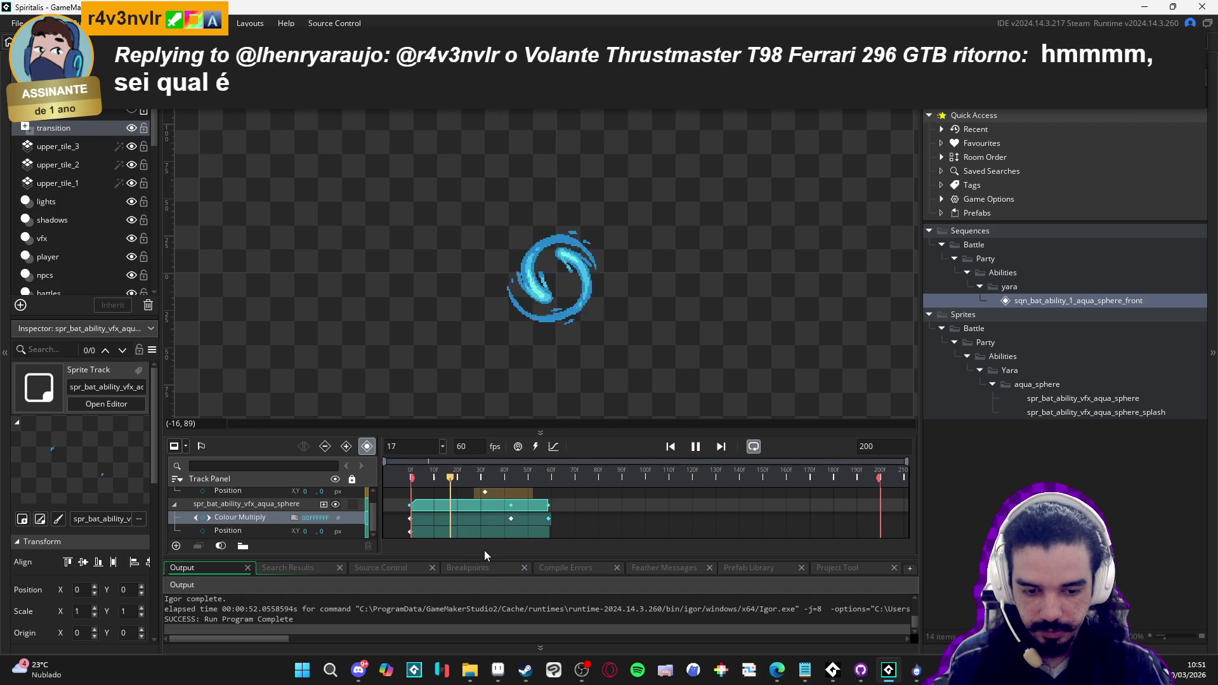
Paste the Colour Multiply fade keys (frames 0, 43, 60) onto the splash track and preview
{"action": "key", "text": "space"}
{"action": "left_click_drag", "start_coordinate": [489, 483], "coordinate": [523, 491]}
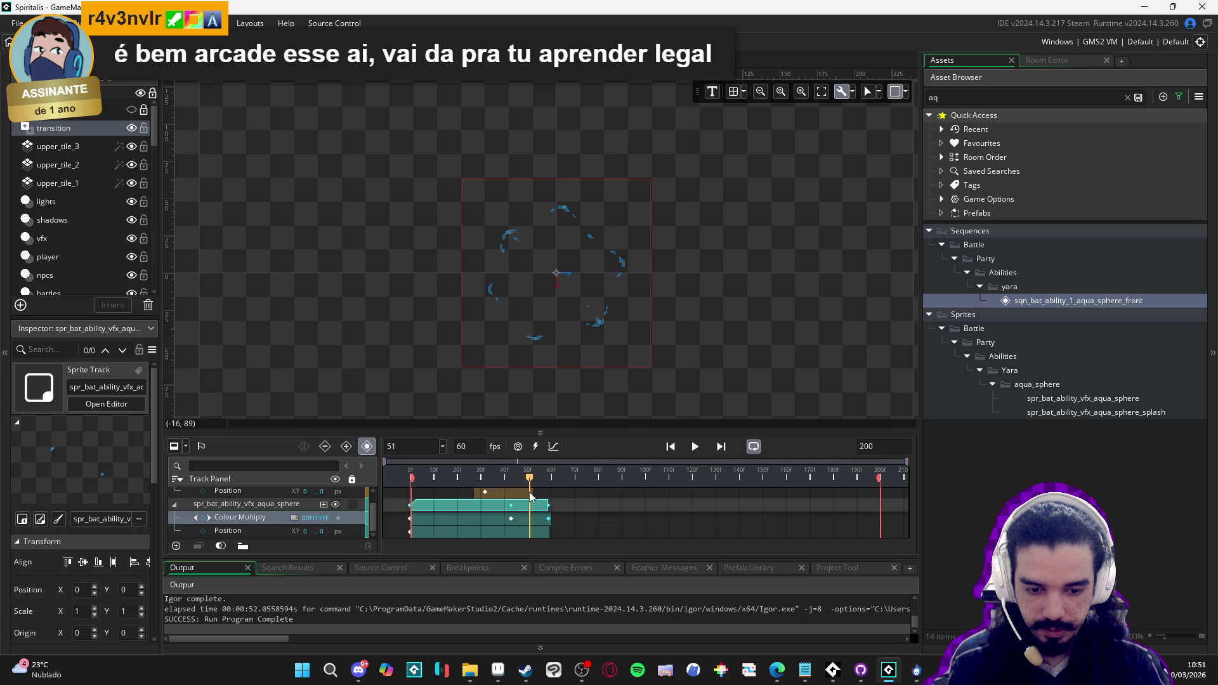
{"action": "left_click_drag", "start_coordinate": [532, 497], "coordinate": [514, 495]}
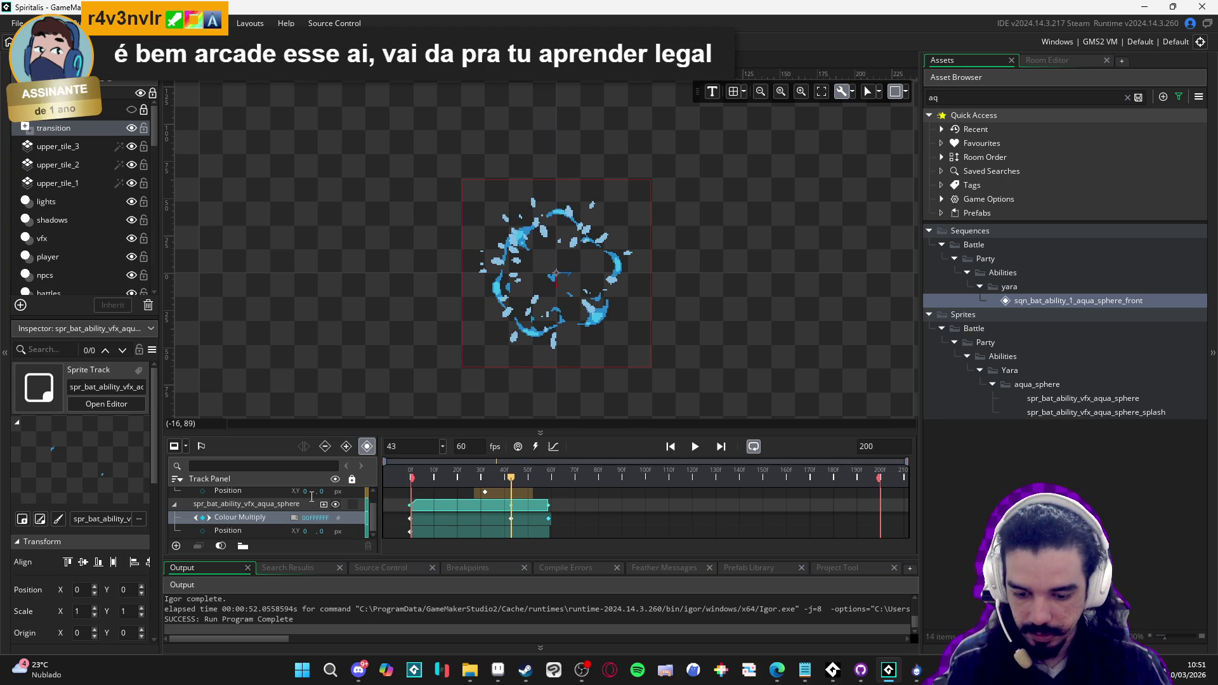
{"action": "left_click", "coordinate": [246, 520]}
{"action": "scroll", "coordinate": [247, 514], "scroll_direction": "up", "scroll_amount": 1}
{"action": "left_click", "coordinate": [257, 497]}
{"action": "key", "text": "ctrl+v"}
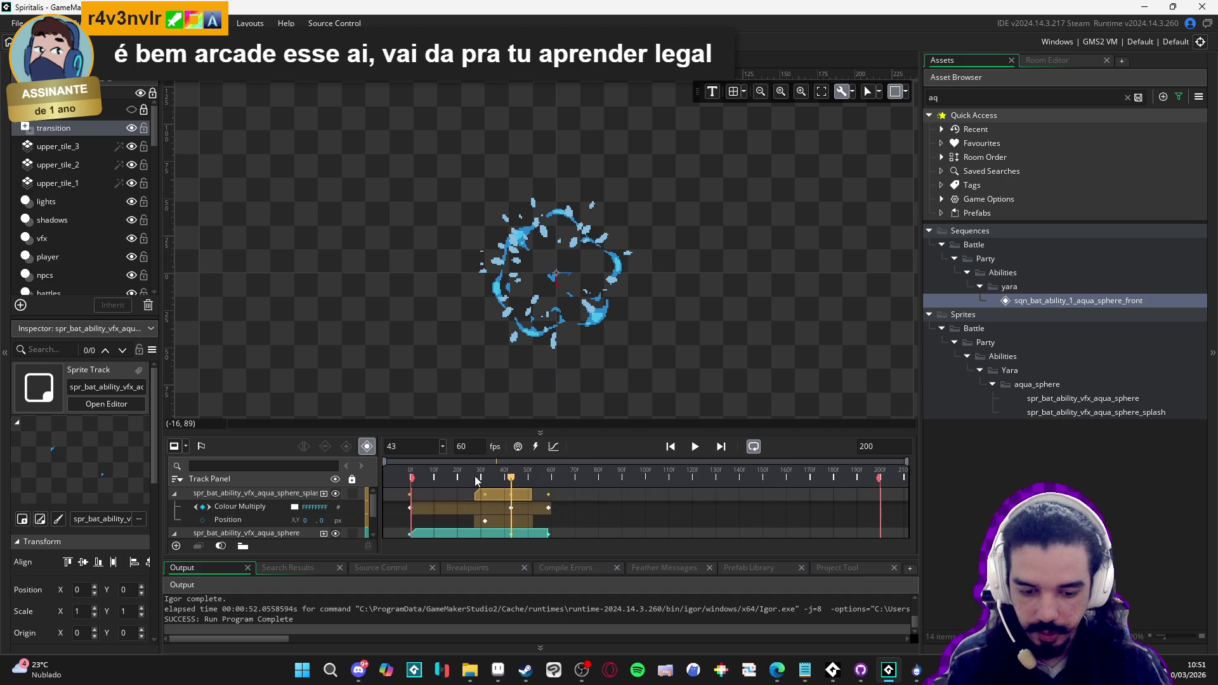
{"action": "key", "text": "space"}
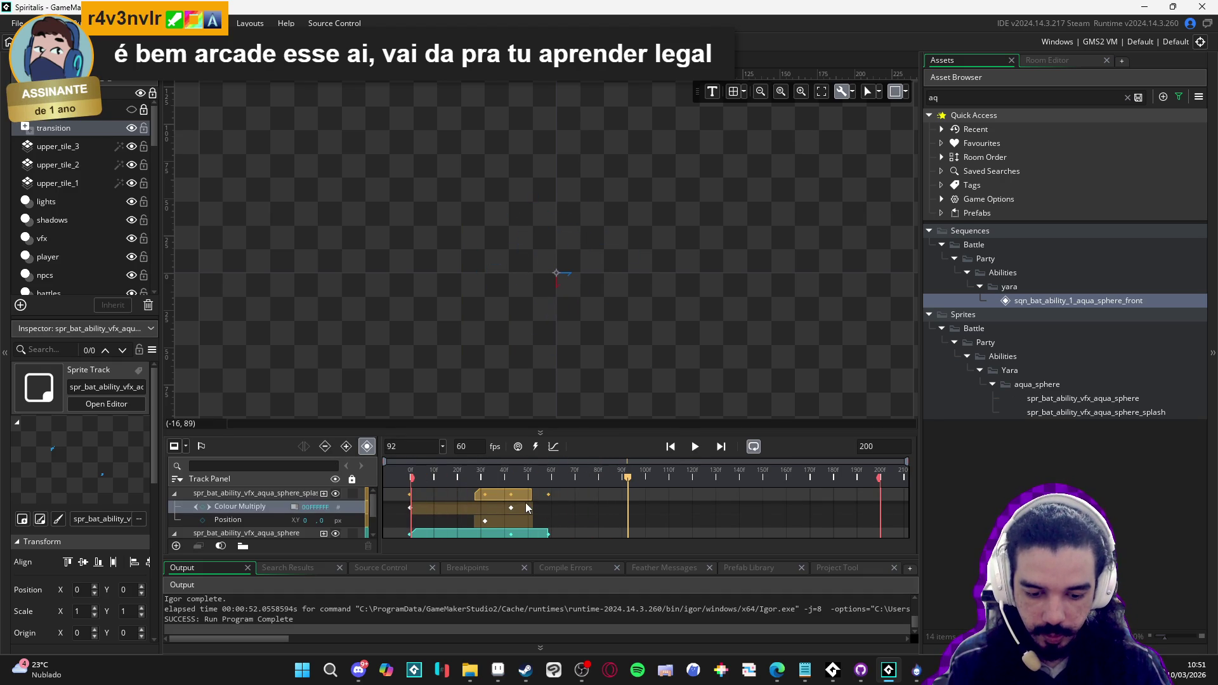
{"action": "key", "text": "space"}
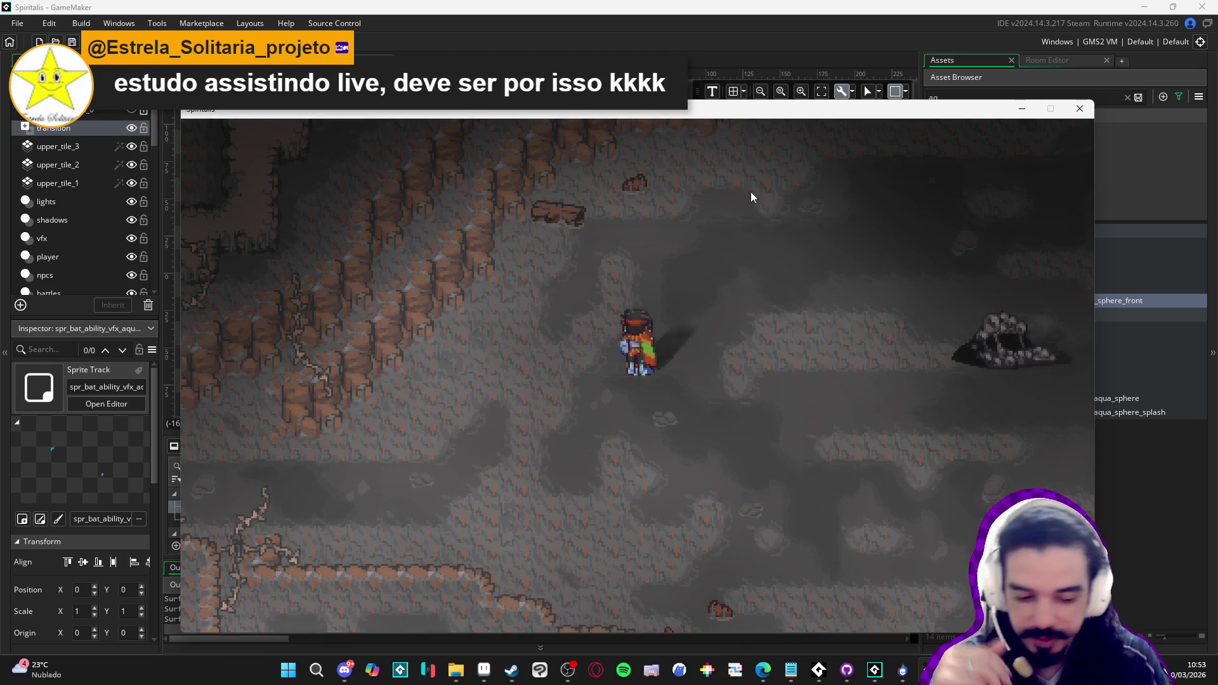
{"action": "left_click", "coordinate": [1075, 116]}
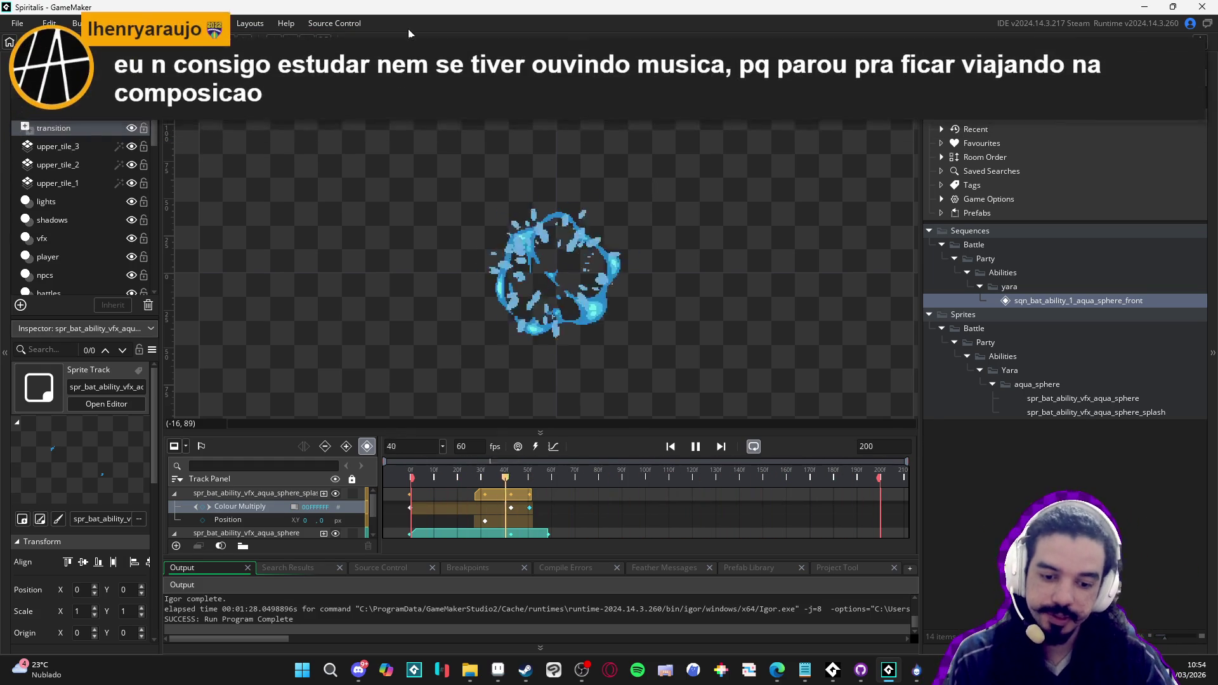
Test-run and win the battle: Yara and Zhe Wu Defend, Sam uses Cryoslash on the Sloth Blob
{"action": "key", "text": "ctrl+Tab"}
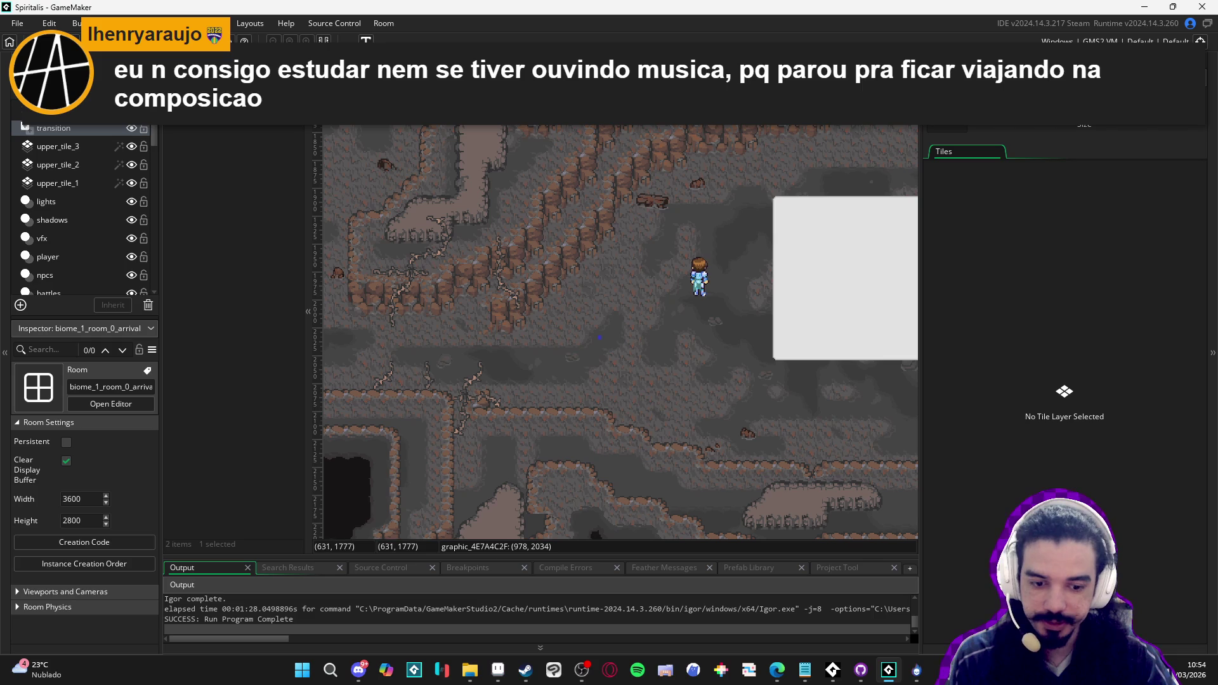
{"action": "key", "text": "F5"}
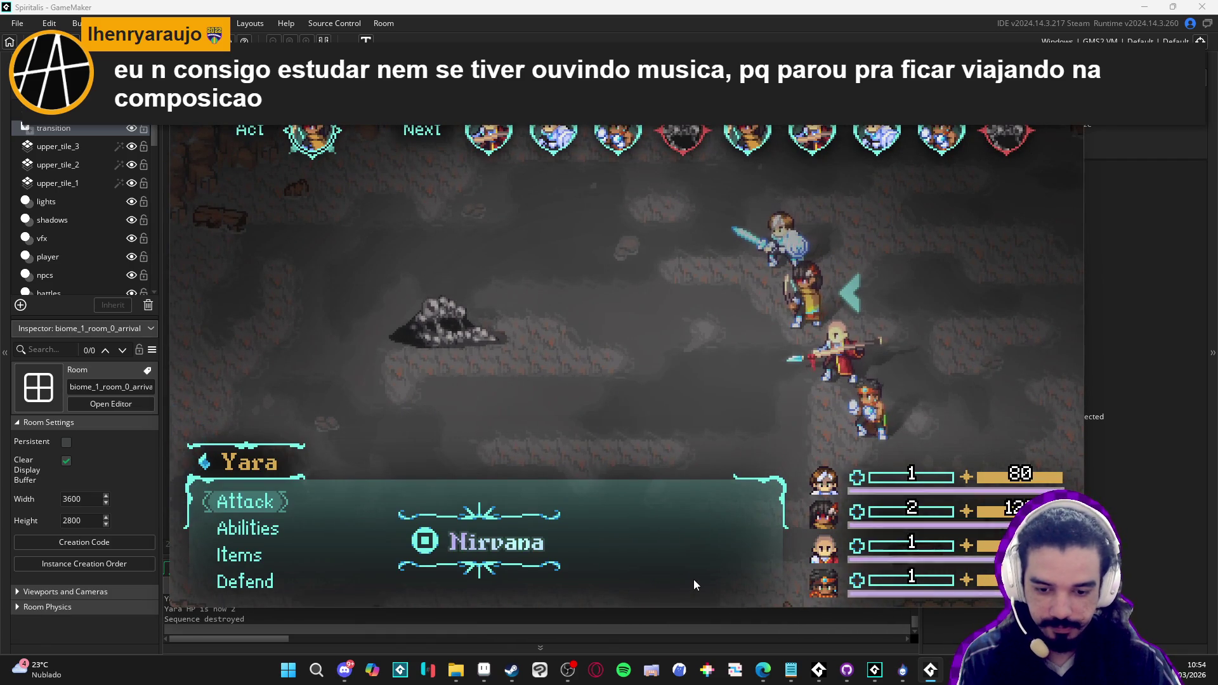
{"action": "key", "text": "Down"}
{"action": "key", "text": "Down"}
{"action": "key", "text": "Down"}
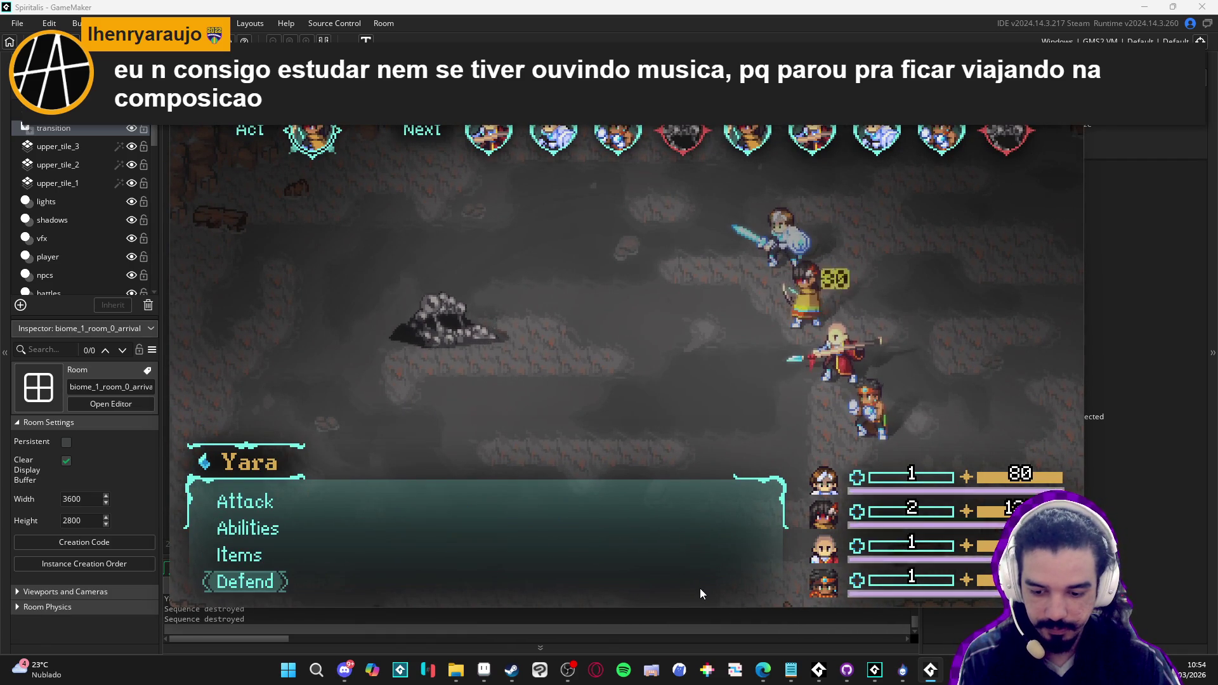
{"action": "key", "text": "Return"}
{"action": "key", "text": "Down"}
{"action": "key", "text": "Down"}
{"action": "key", "text": "Down"}
{"action": "key", "text": "Return"}
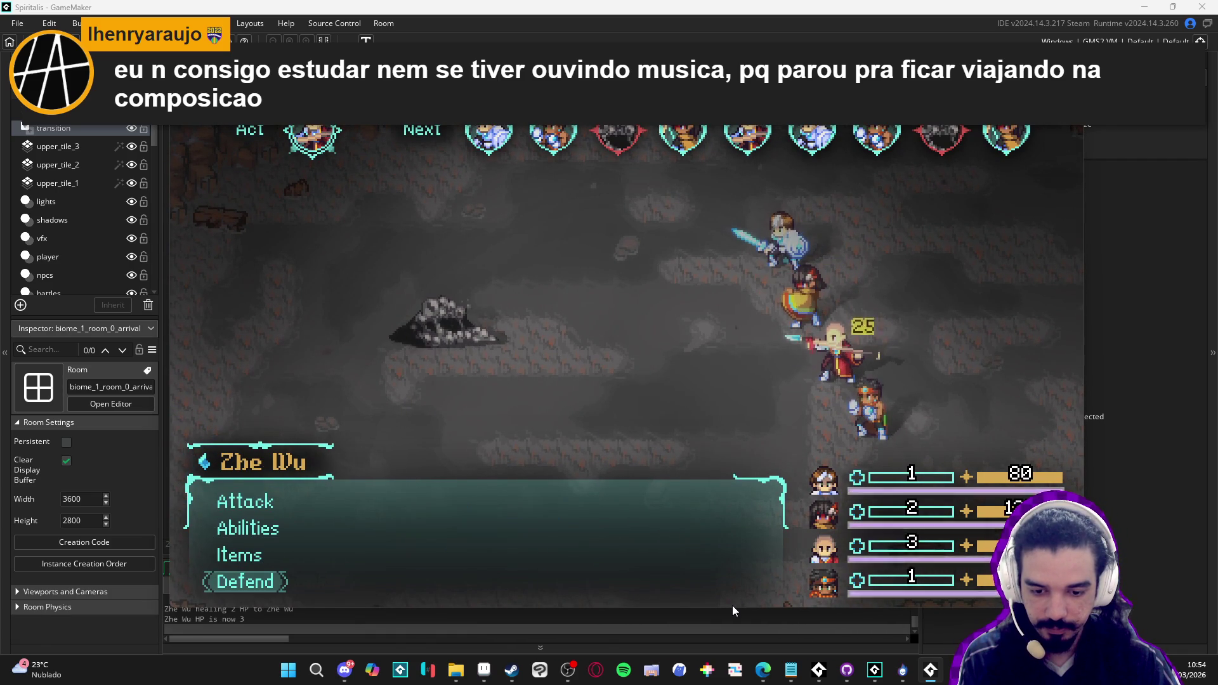
{"action": "key", "text": "Down"}
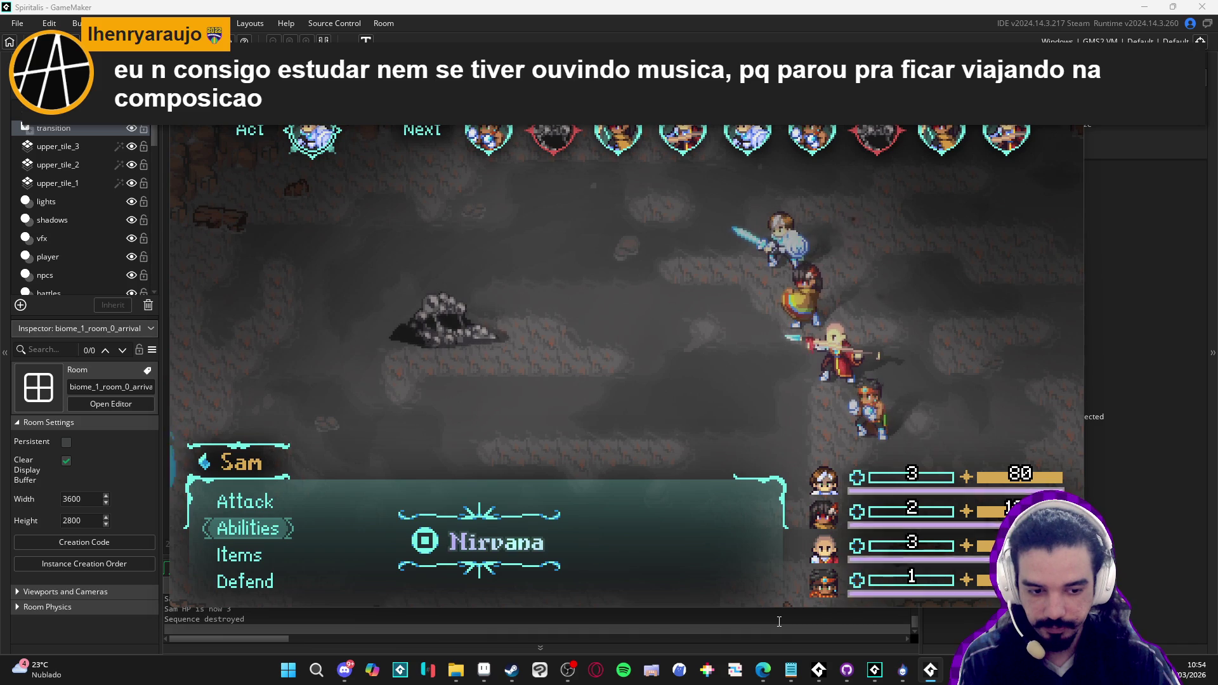
{"action": "key", "text": "Return"}
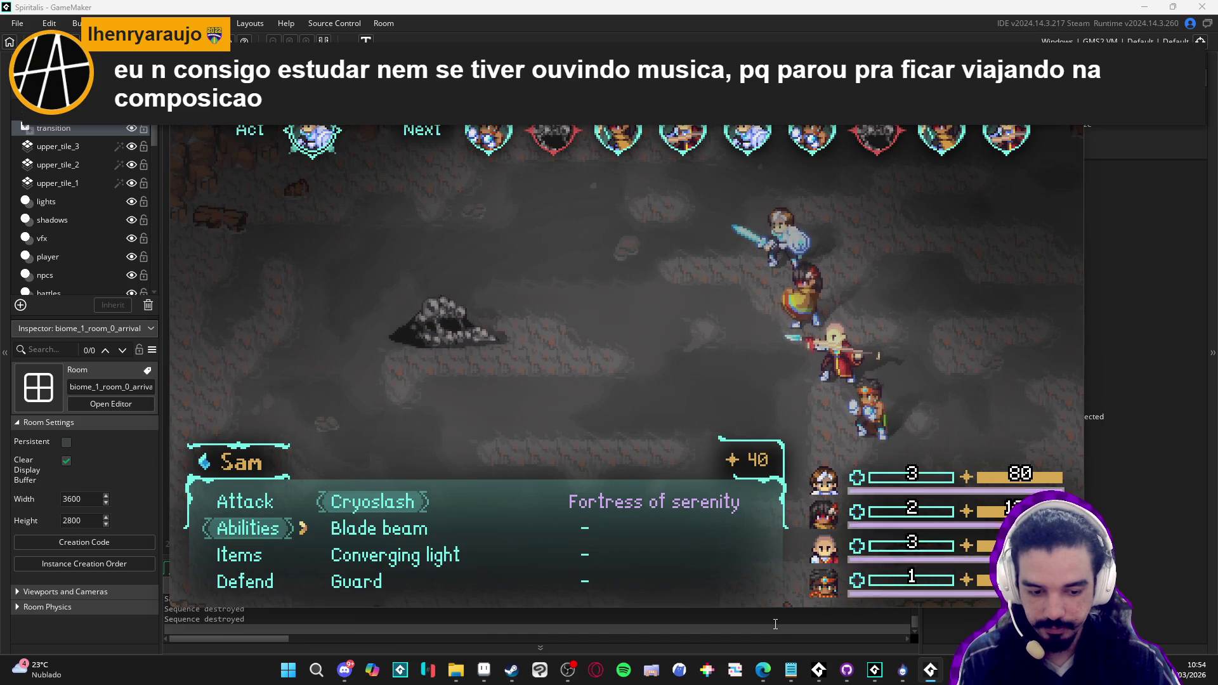
{"action": "key", "text": "Return"}
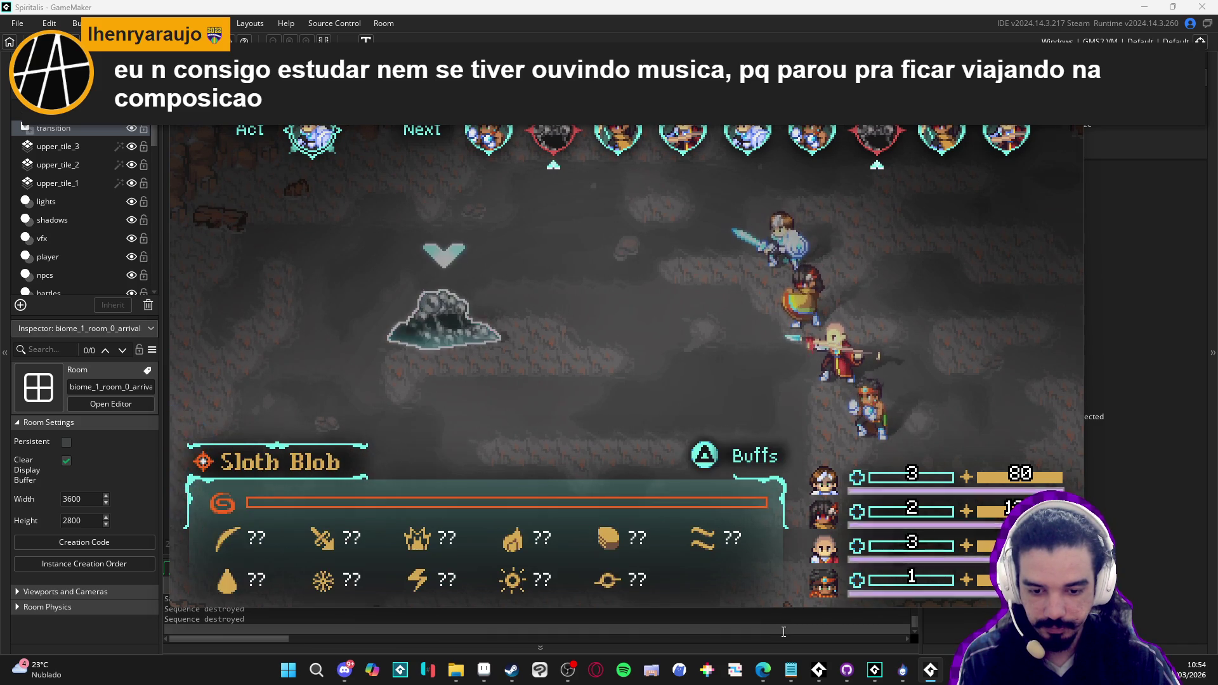
{"action": "key", "text": "Return"}
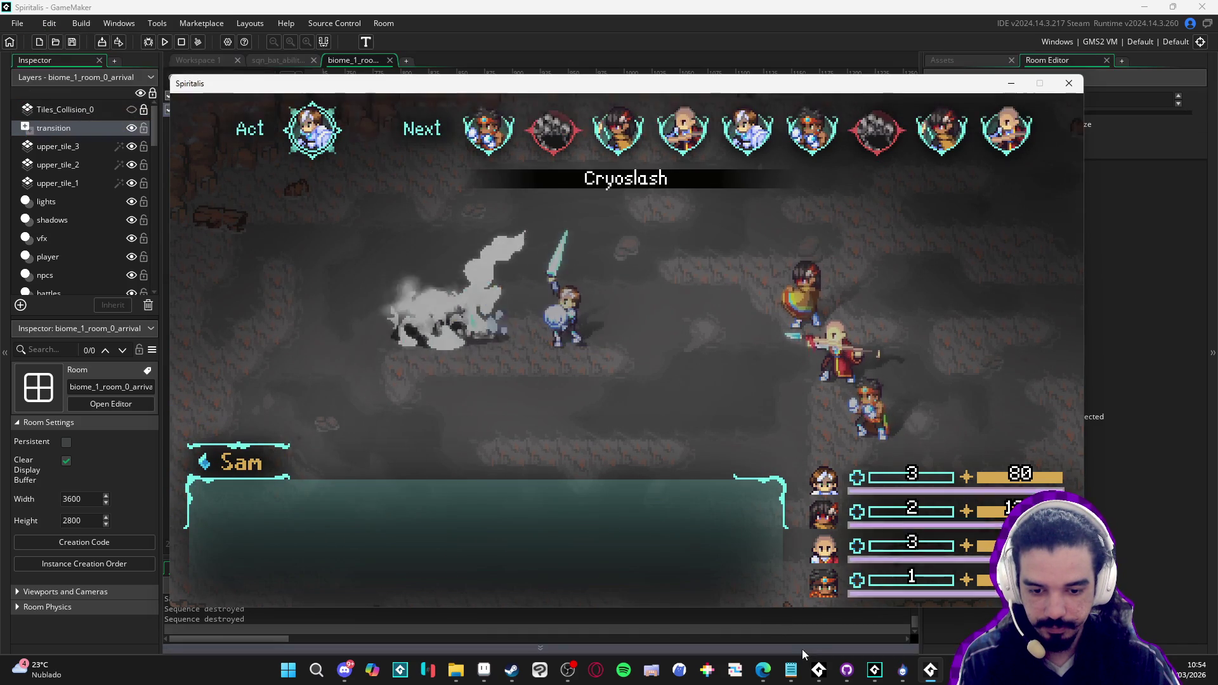
{"action": "key", "text": "Return"}
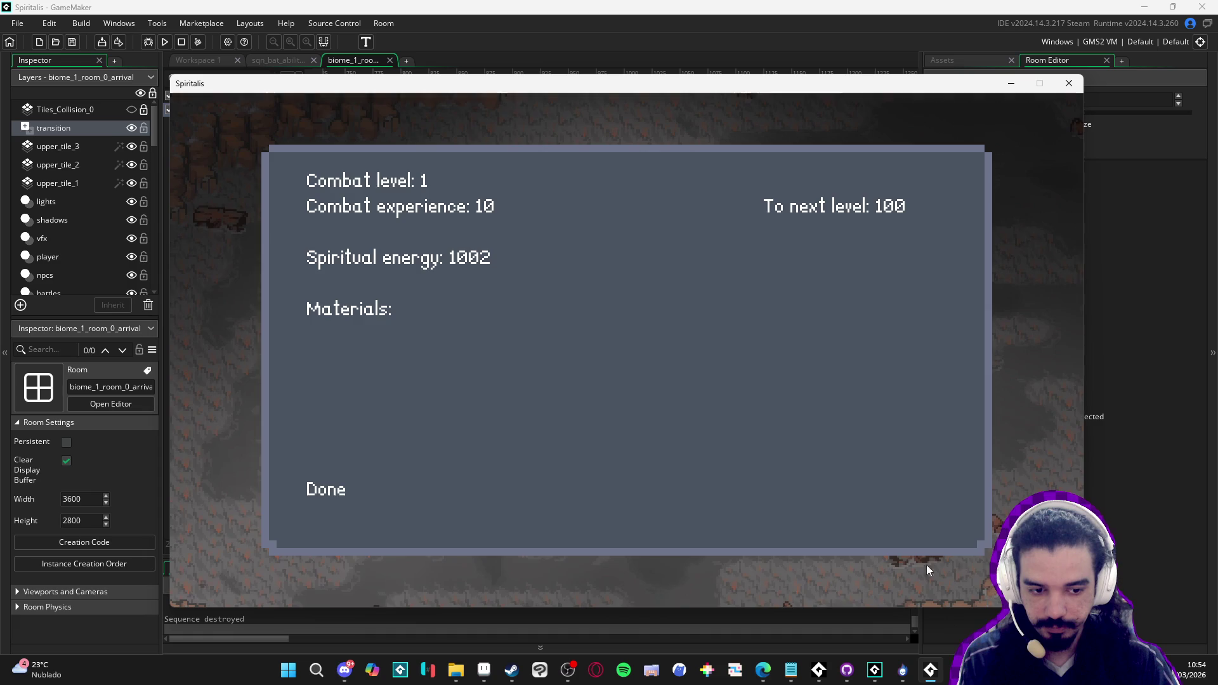
{"action": "key", "text": "Return"}
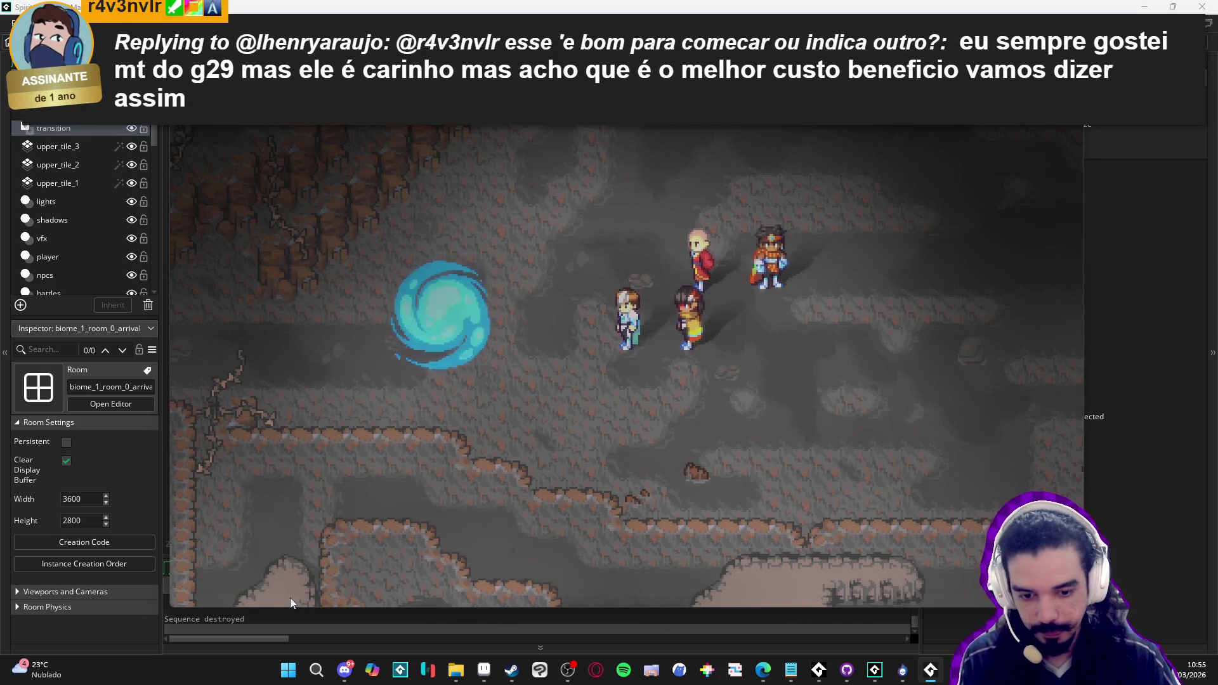
Bring the game window forward, check Discord, then switch to File Explorer
{"action": "left_click", "coordinate": [571, 671]}
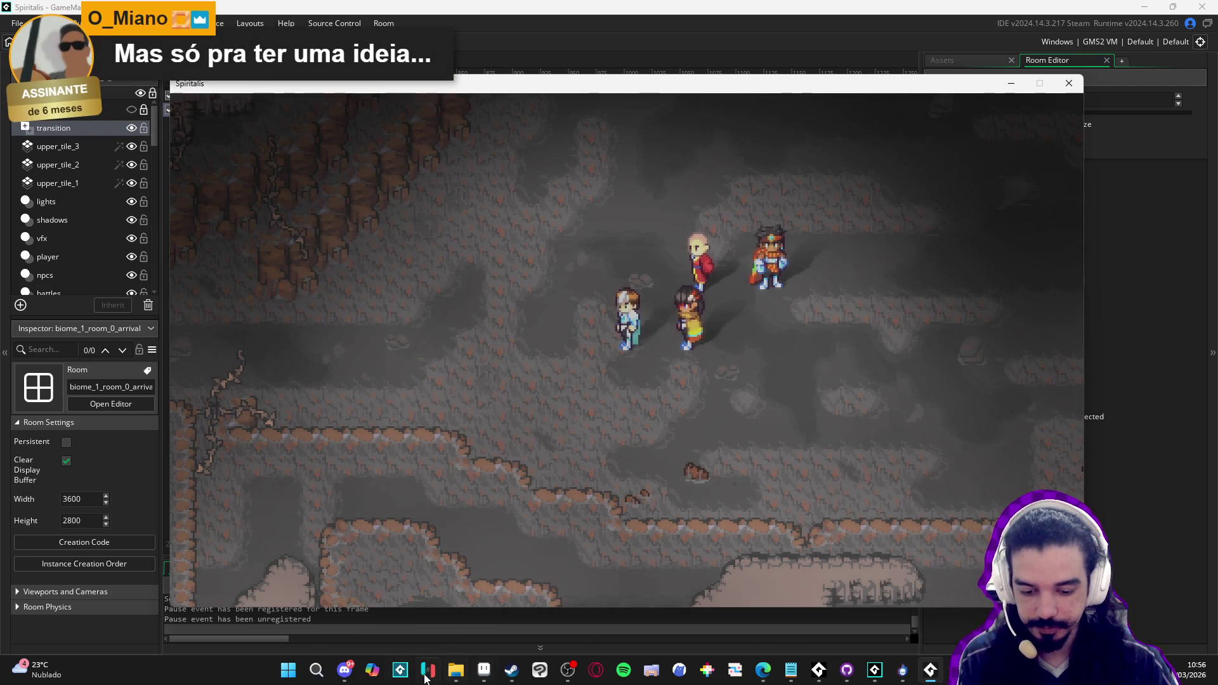
{"action": "left_click", "coordinate": [343, 671]}
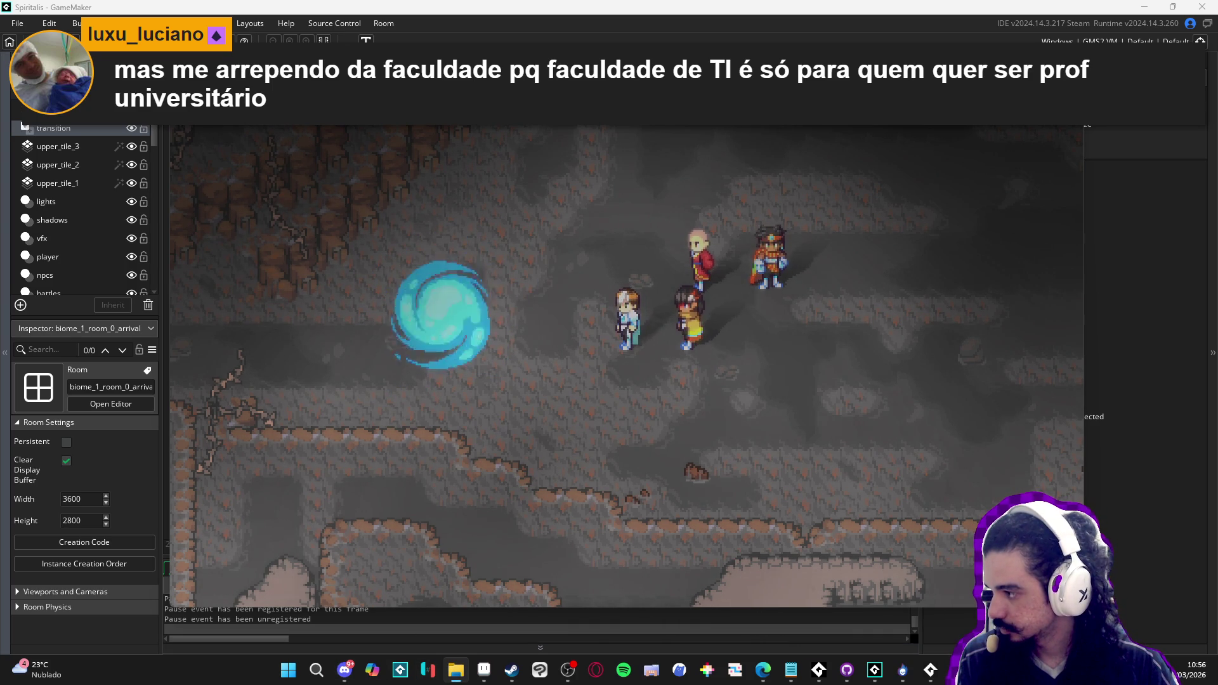
{"action": "key", "text": "alt+Tab"}
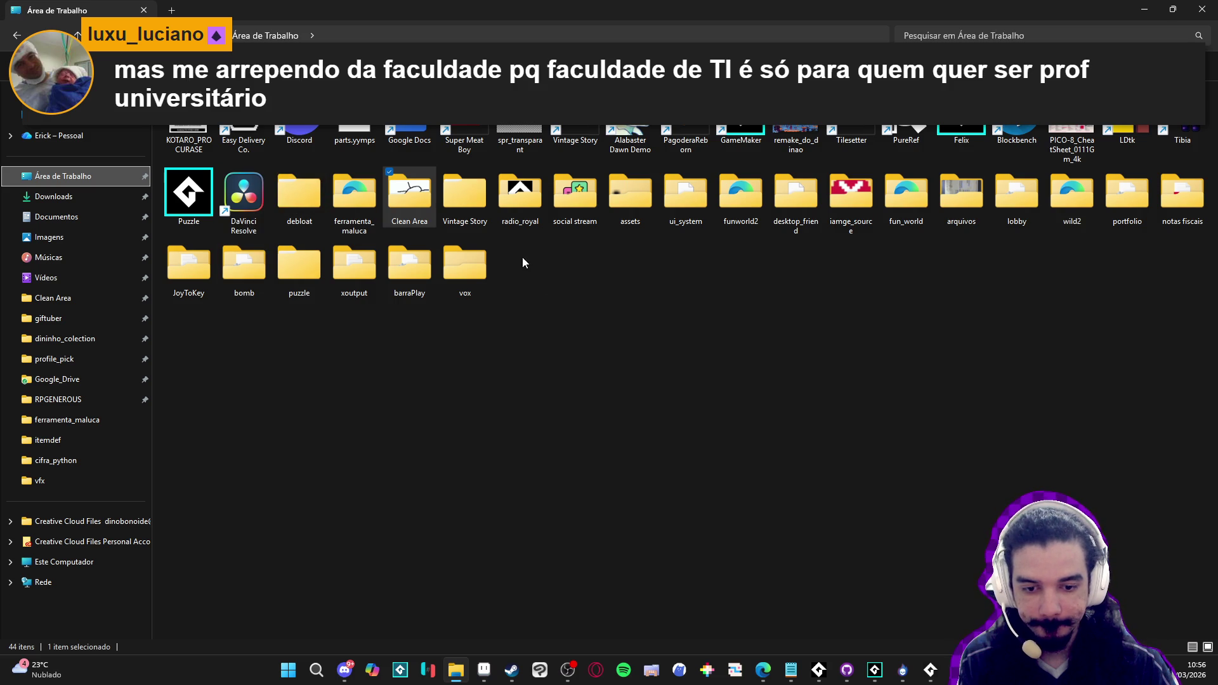
{"action": "left_click", "coordinate": [94, 404]}
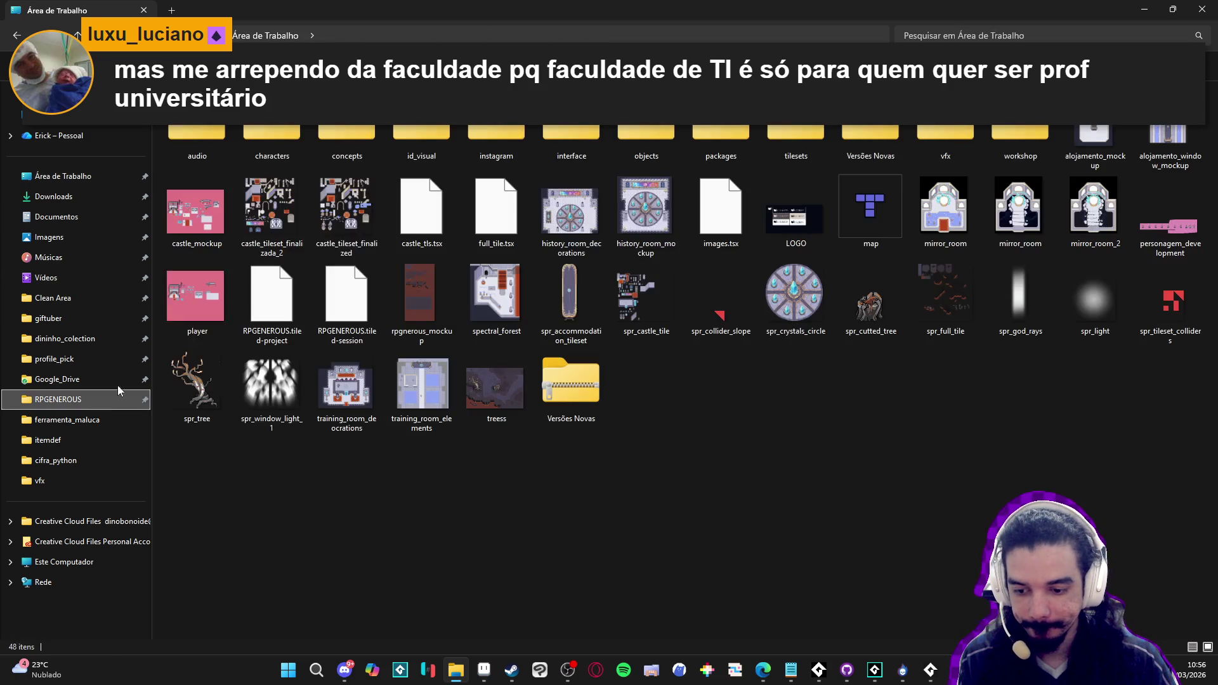
{"action": "left_click", "coordinate": [57, 277]}
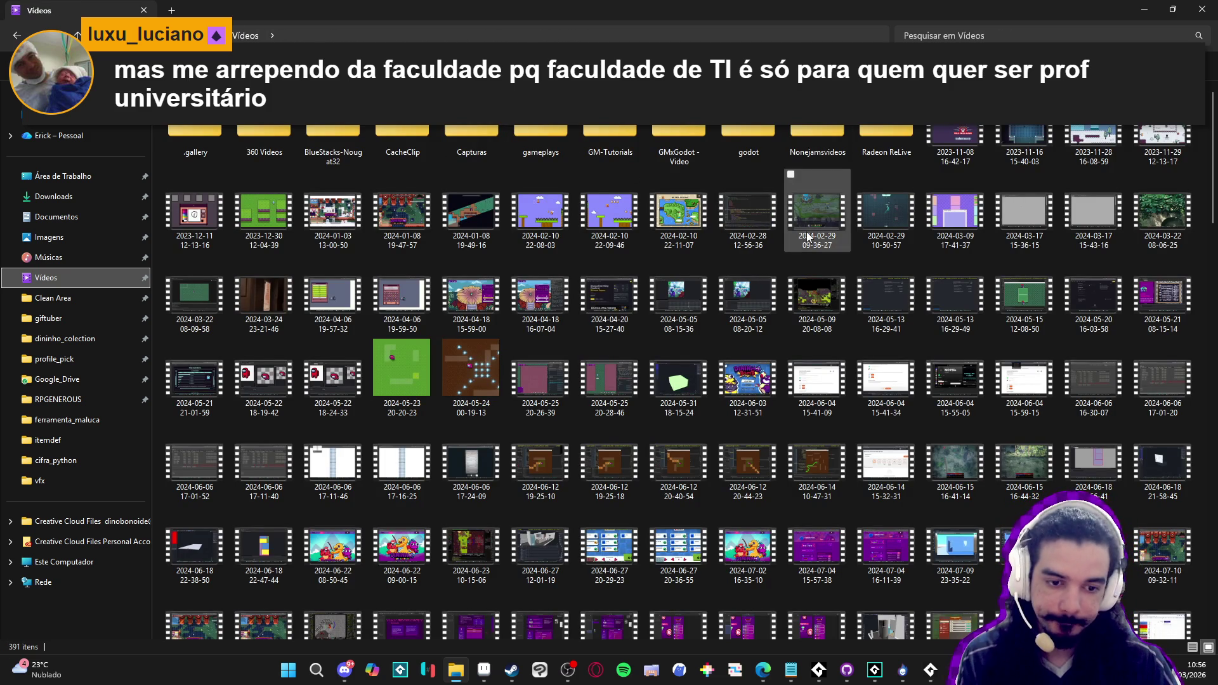
{"action": "scroll", "coordinate": [1044, 319], "scroll_direction": "down", "scroll_amount": 15}
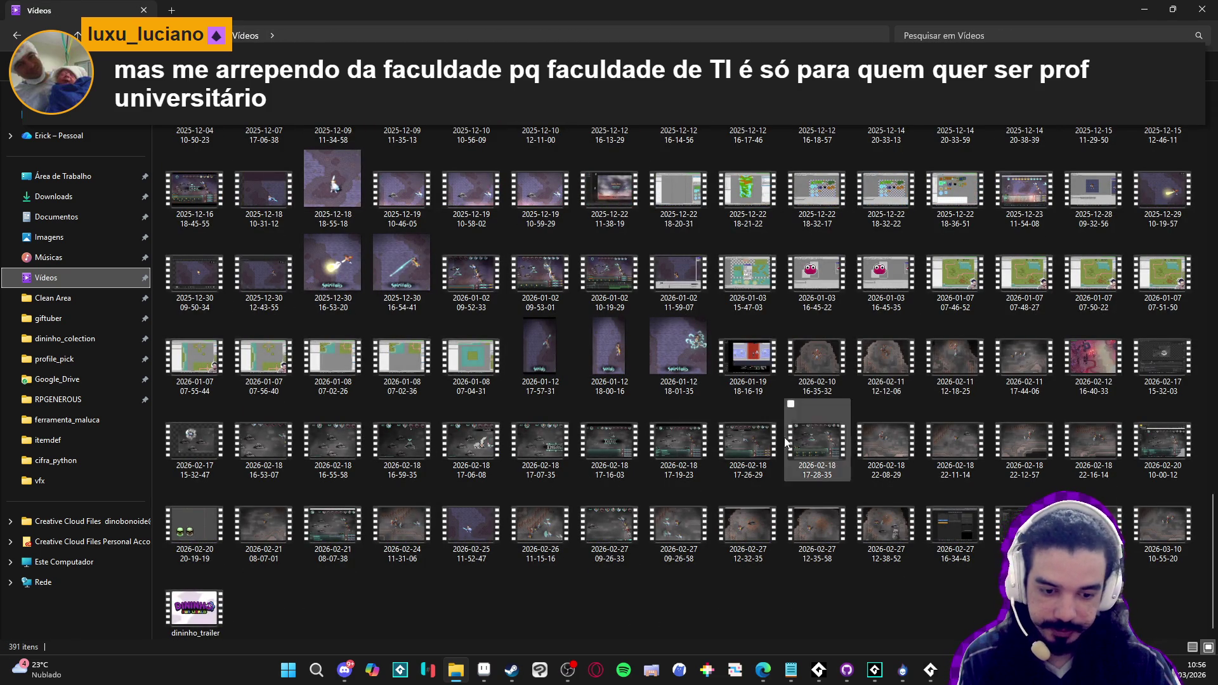
{"action": "left_click", "coordinate": [749, 444]}
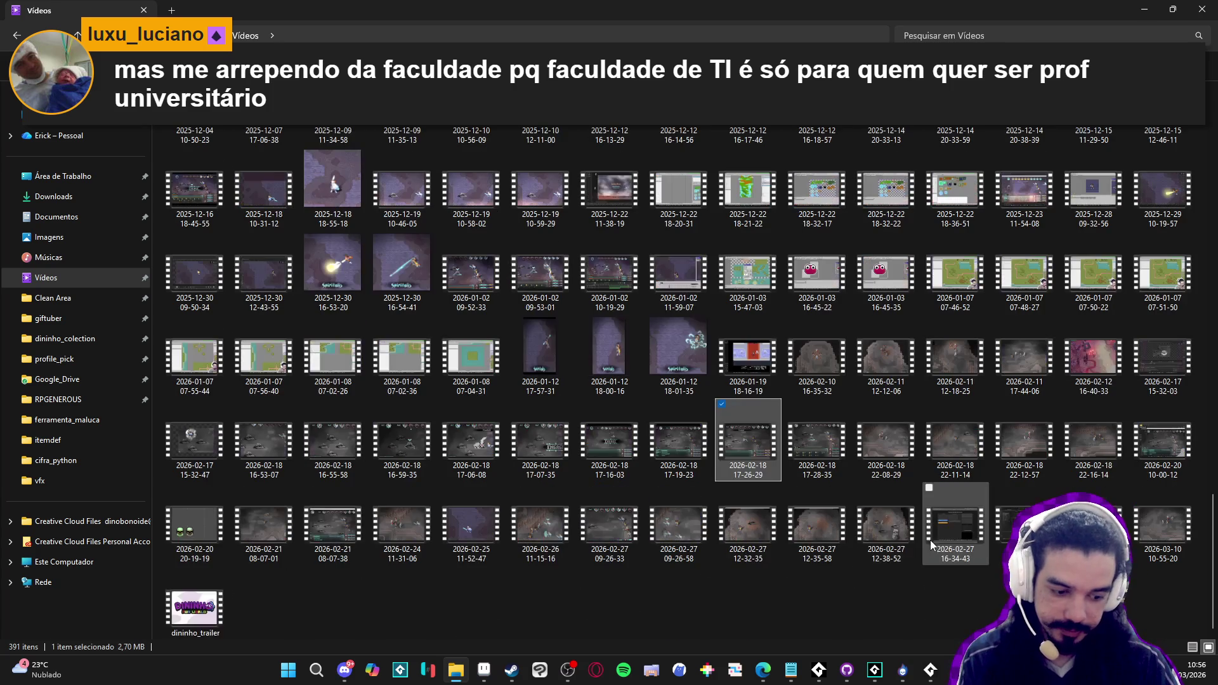
{"action": "double_click", "coordinate": [1165, 552]}
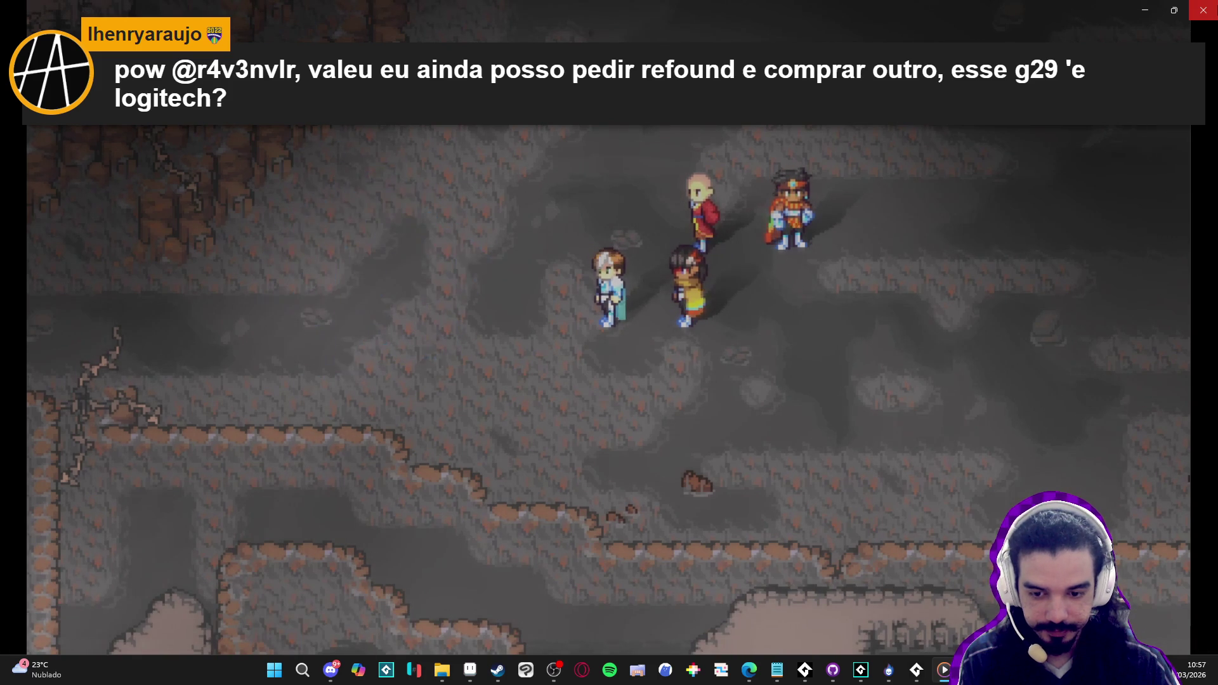
{"action": "left_click", "coordinate": [1203, 10]}
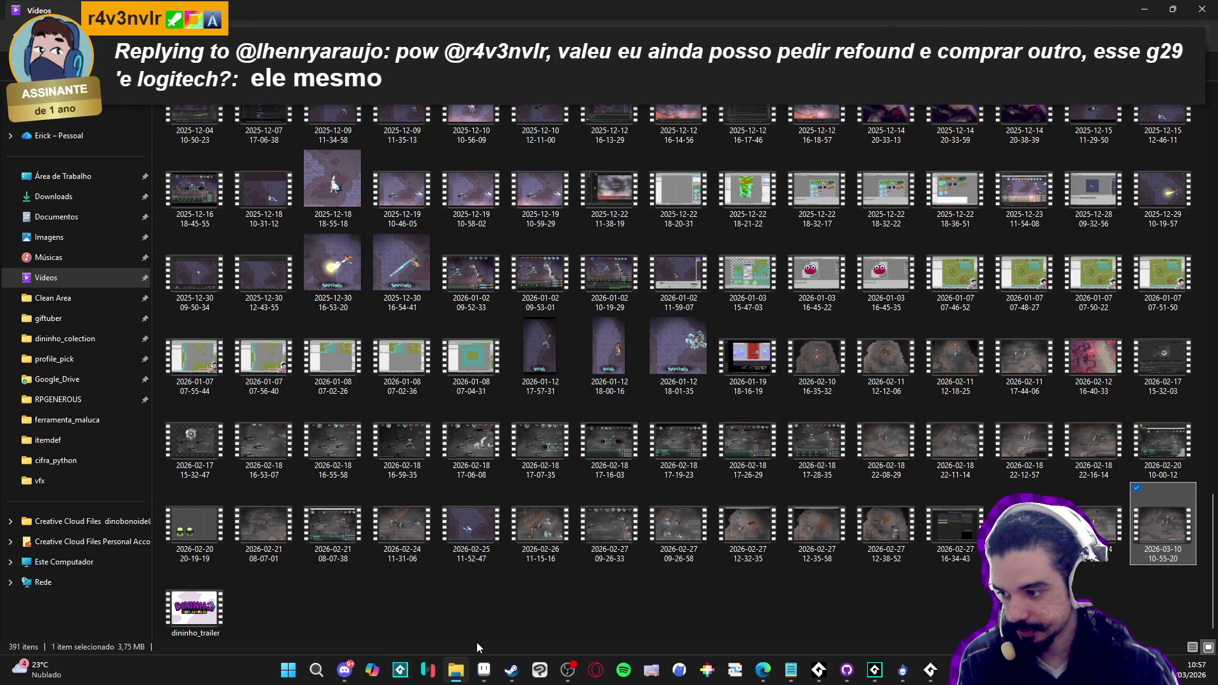
Glance at Discord, return to the Vídeos folder, and close File Explorer
{"action": "left_click", "coordinate": [345, 670]}
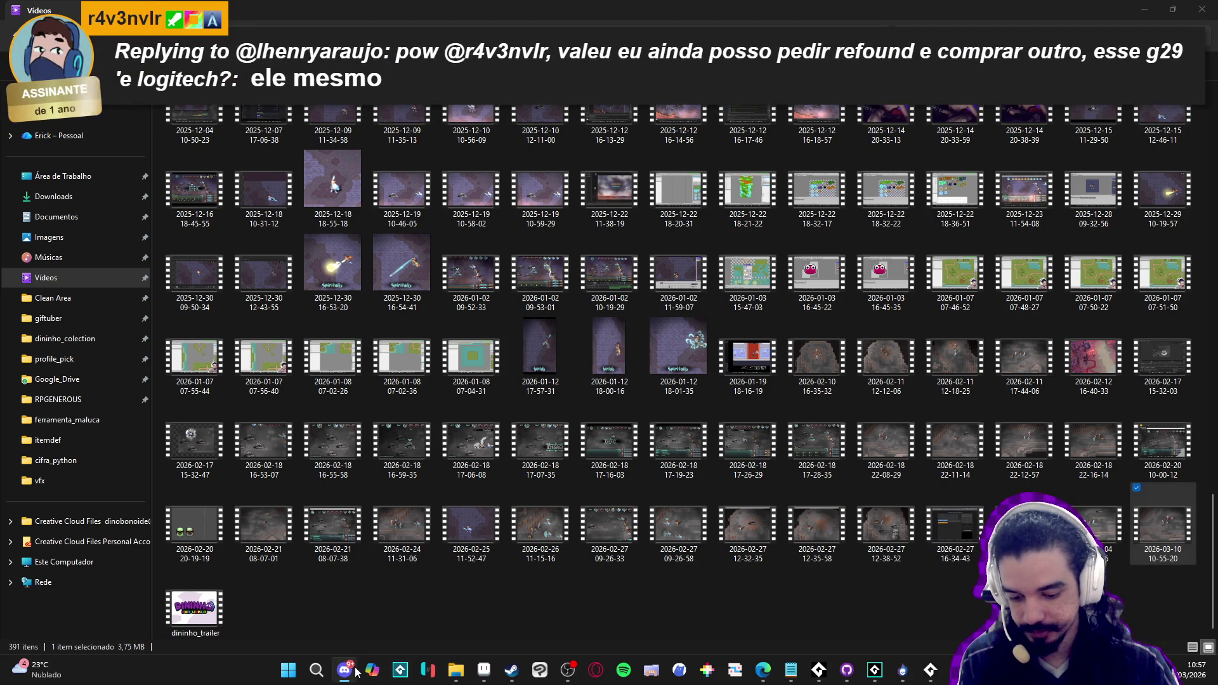
{"action": "left_click", "coordinate": [1158, 565]}
{"action": "key", "text": "alt+Tab"}
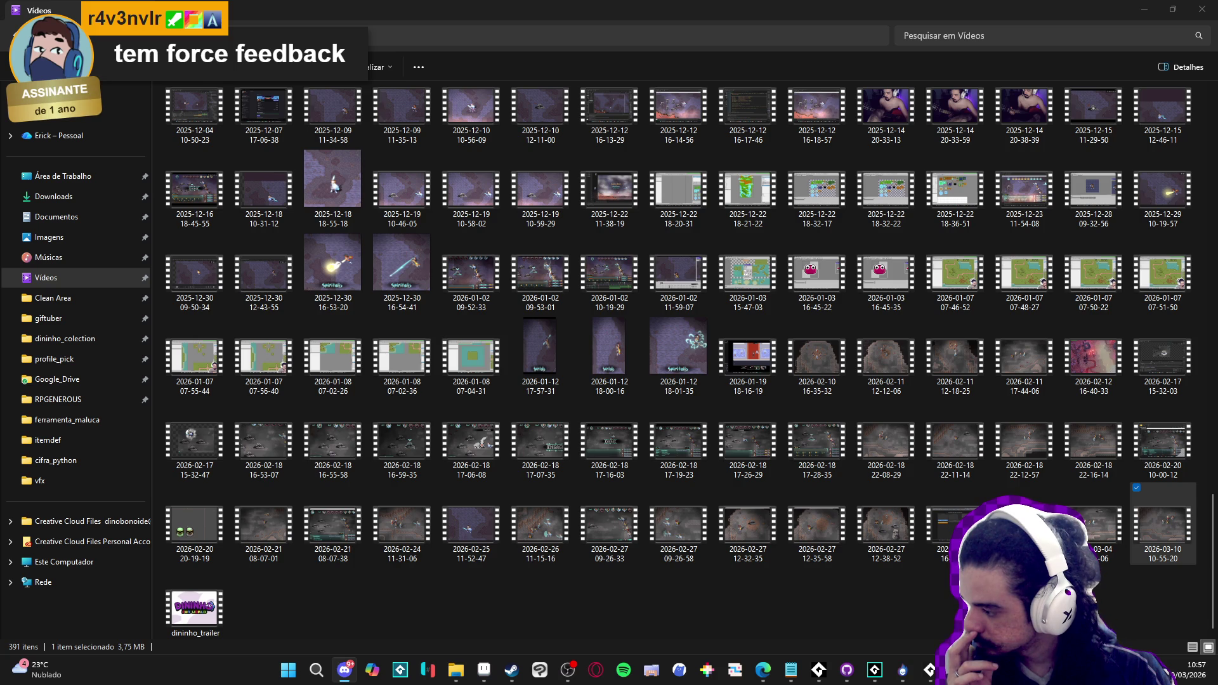
{"action": "key", "text": "alt+Tab"}
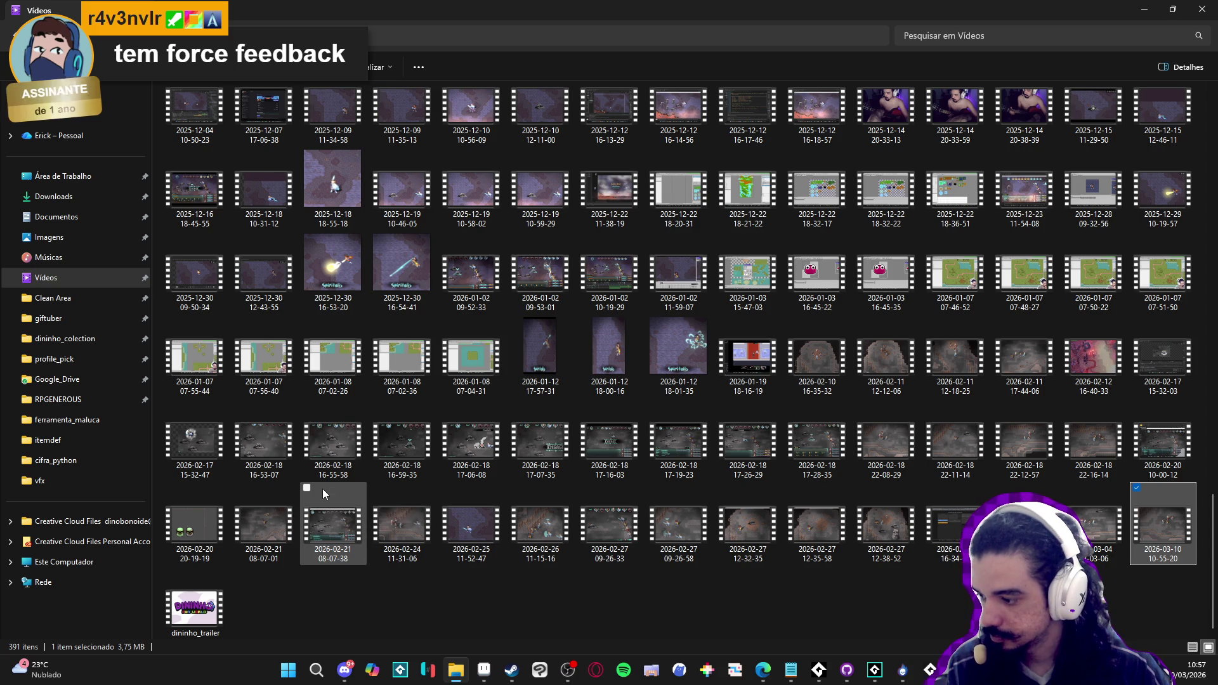
{"action": "left_click", "coordinate": [1209, 5]}
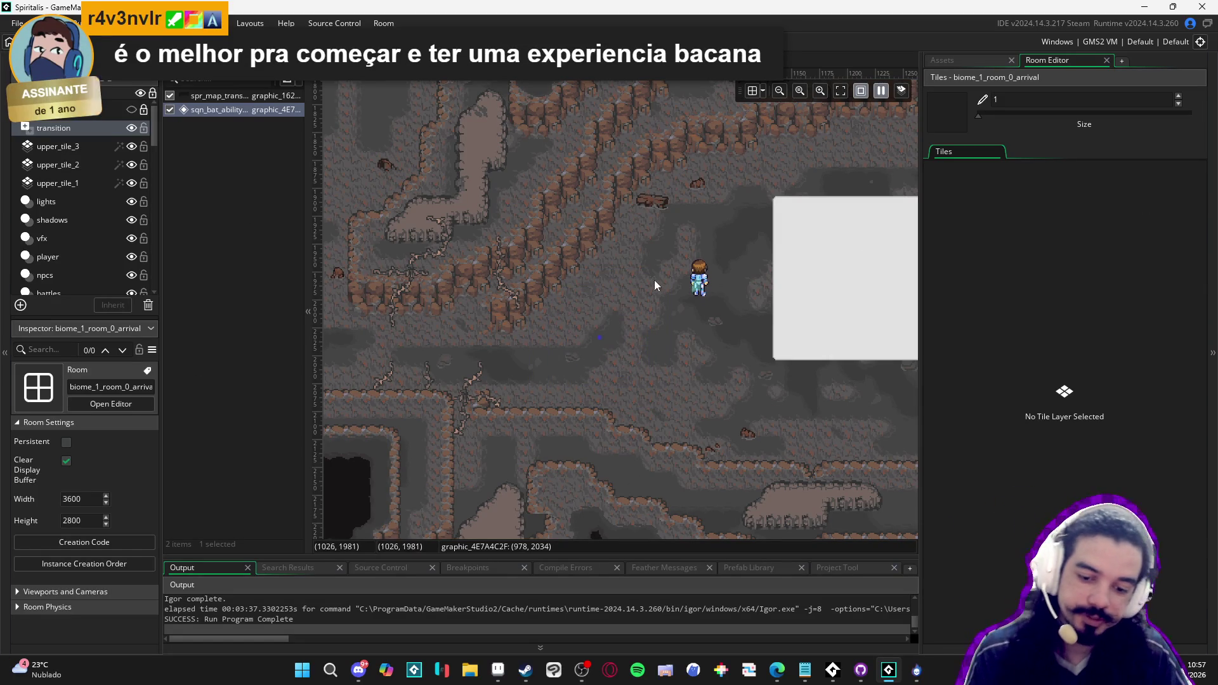
Delete the sqn_bat_ability sequence instance from the room and run a fresh test build
{"action": "left_click", "coordinate": [224, 113]}
{"action": "key", "text": "Delete"}
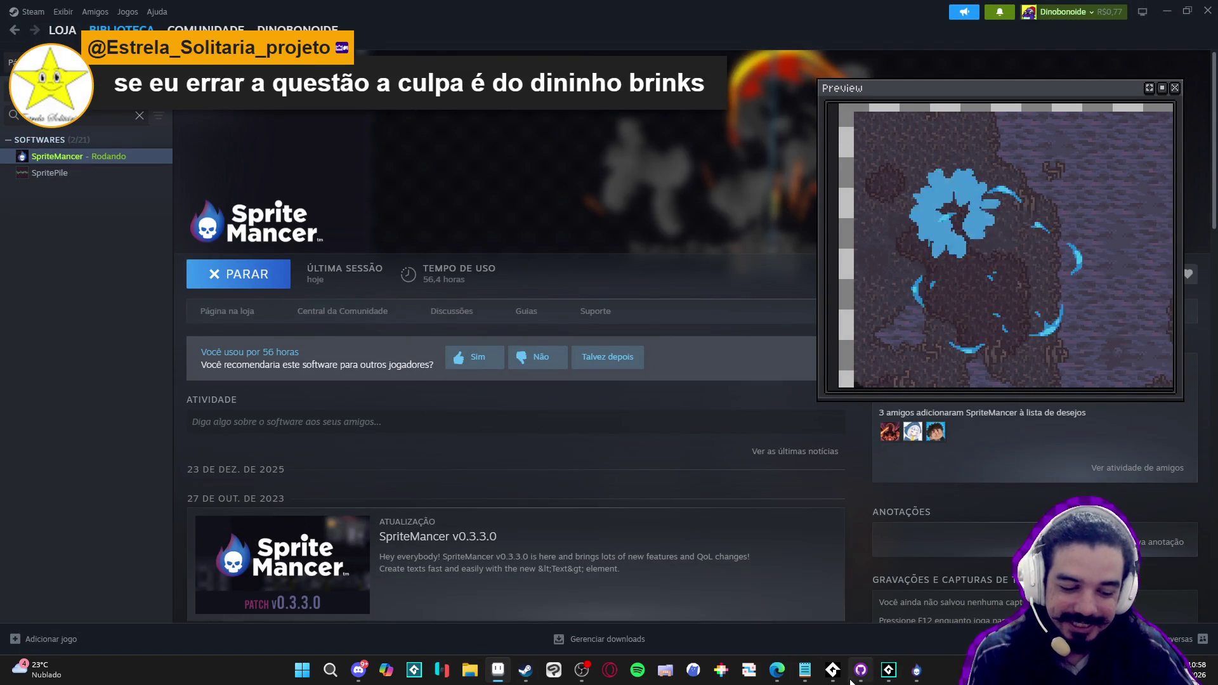
{"action": "left_click", "coordinate": [883, 673]}
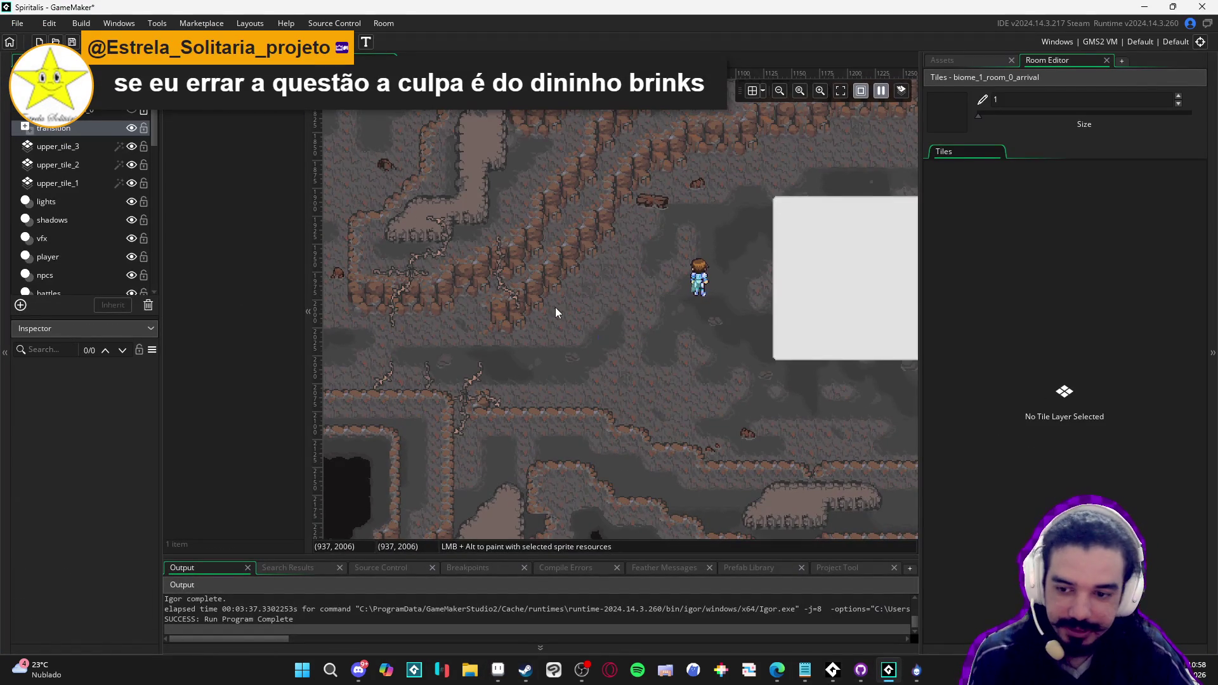
{"action": "key", "text": "F5"}
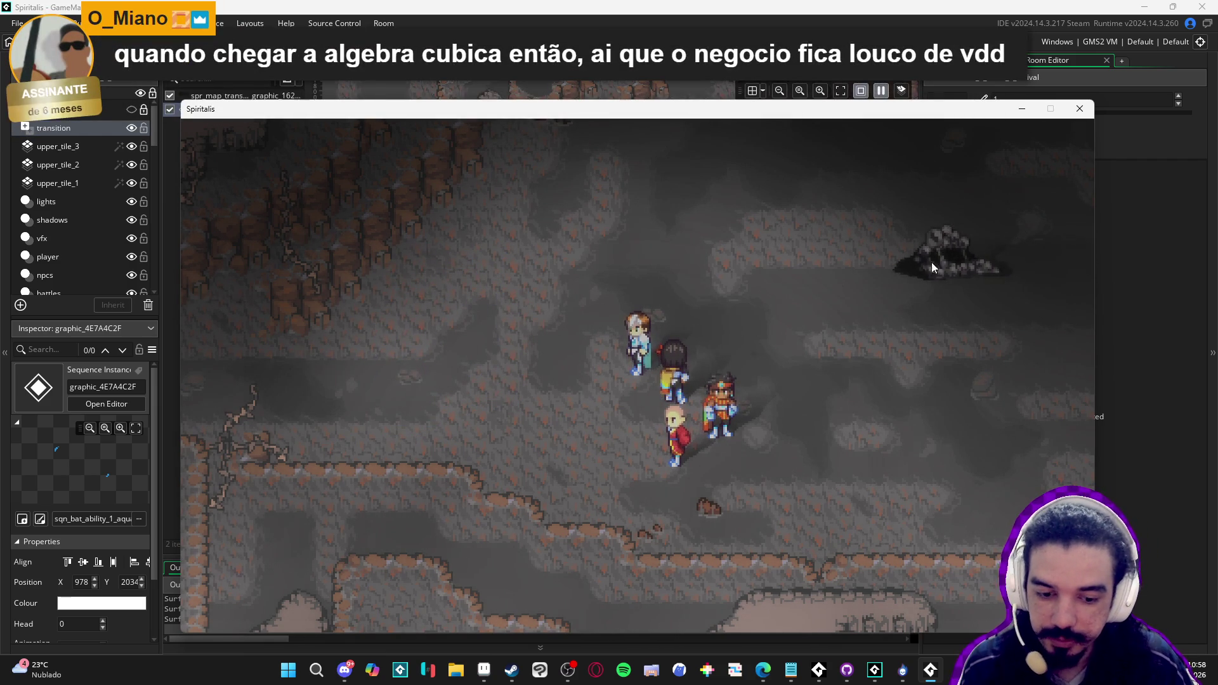
{"action": "left_click", "coordinate": [1080, 110]}
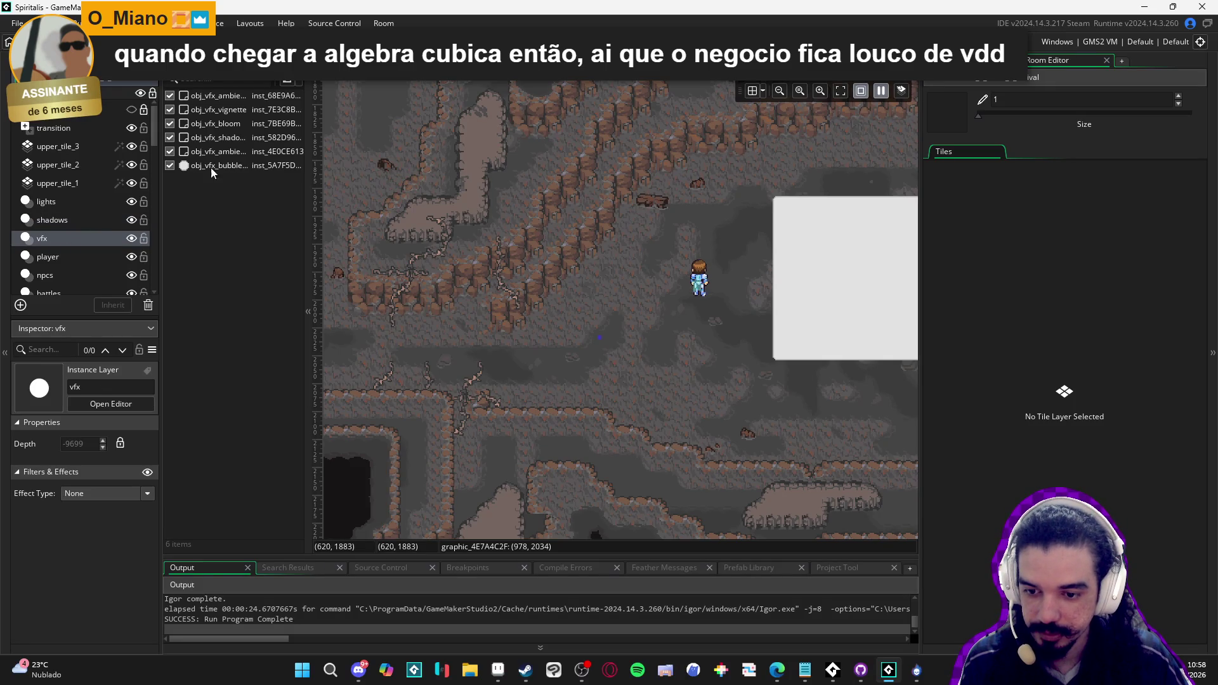
Inspect the ambient fog object's Create and Draw GUI event code, close its panels, and close the game
{"action": "double_click", "coordinate": [243, 153]}
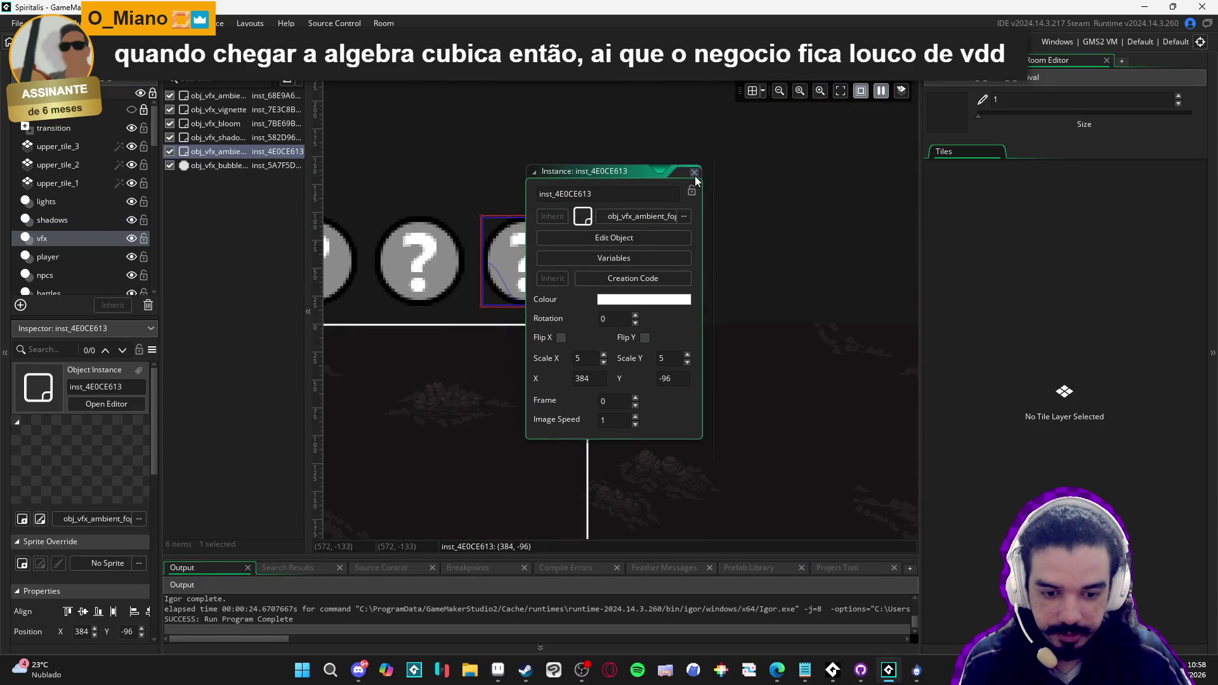
{"action": "left_click", "coordinate": [633, 241]}
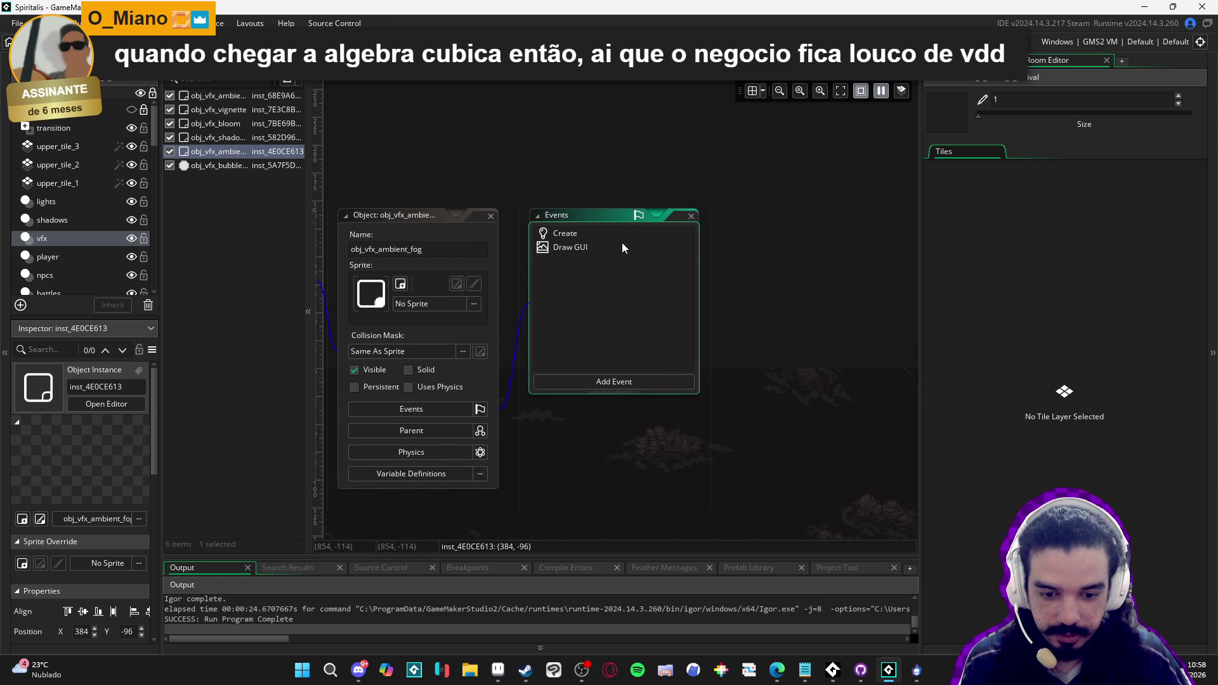
{"action": "left_click", "coordinate": [624, 248]}
{"action": "left_click", "coordinate": [615, 234]}
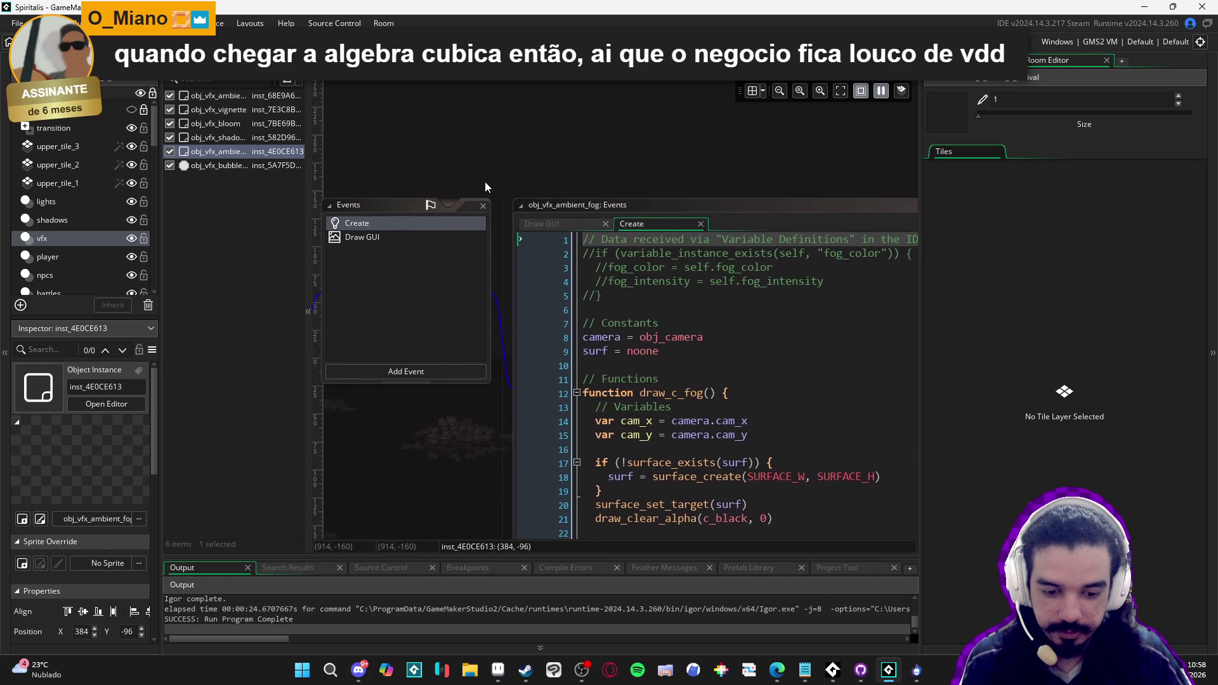
{"action": "left_click", "coordinate": [419, 240]}
{"action": "left_click_drag", "start_coordinate": [417, 200], "coordinate": [773, 233]}
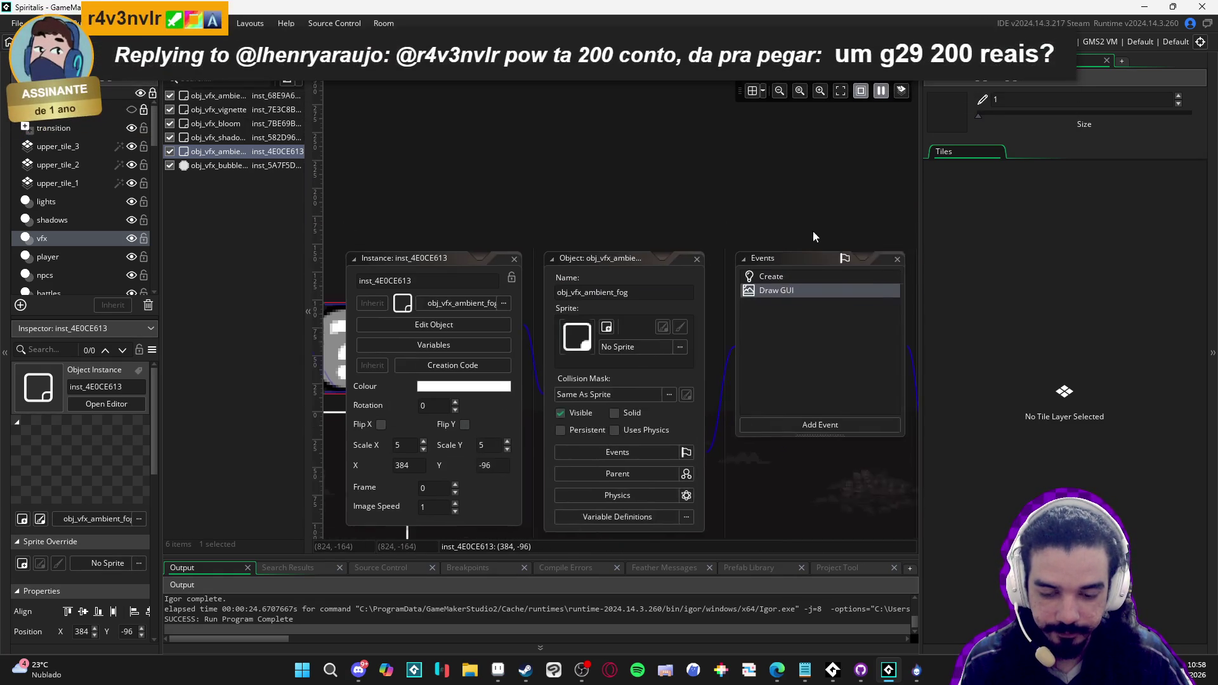
{"action": "left_click", "coordinate": [594, 266]}
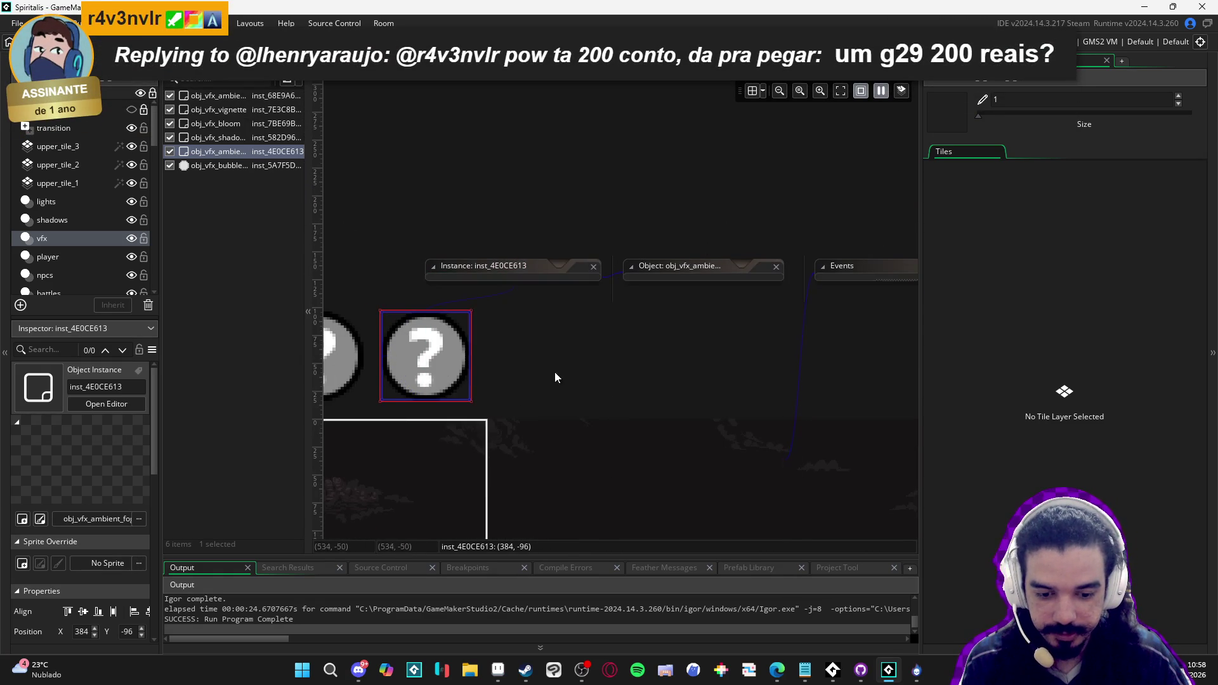
{"action": "double_click", "coordinate": [443, 356]}
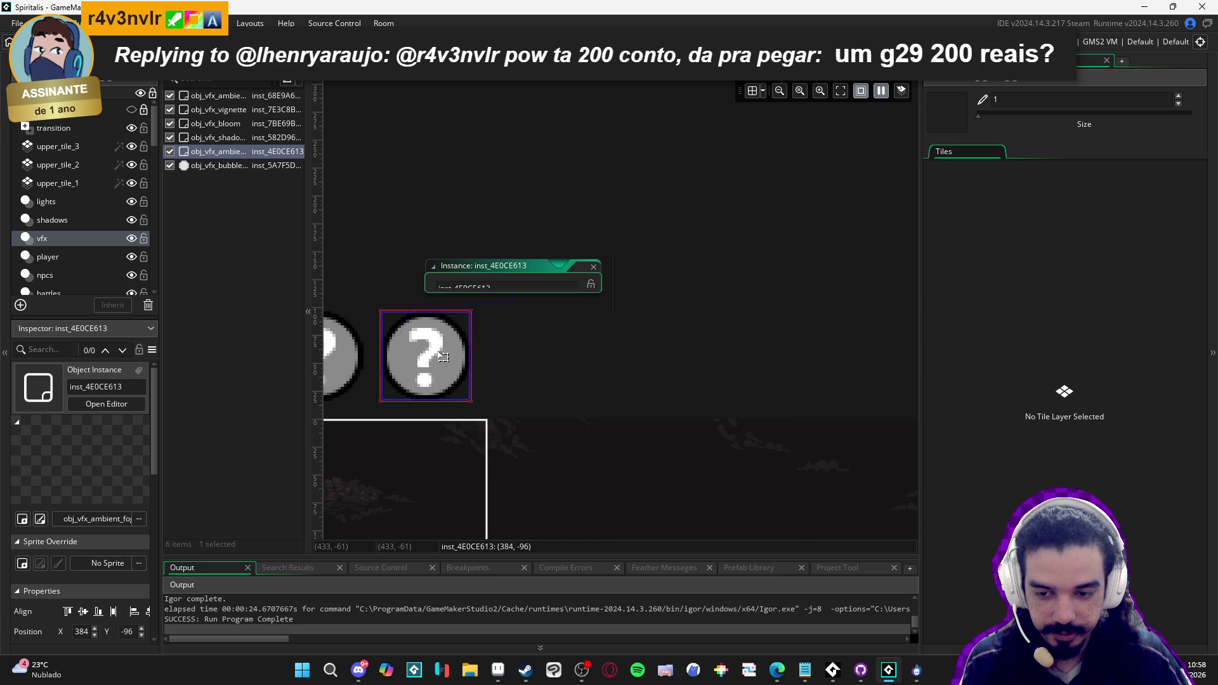
{"action": "left_click", "coordinate": [595, 267]}
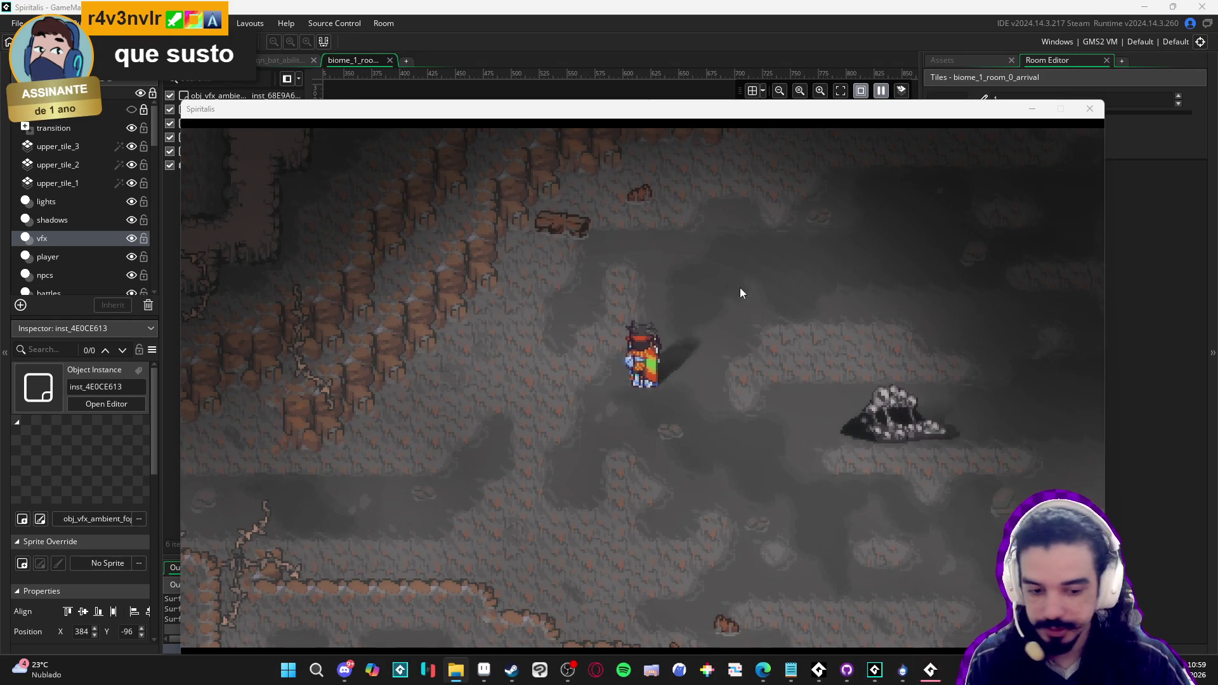
{"action": "left_click", "coordinate": [1090, 108]}
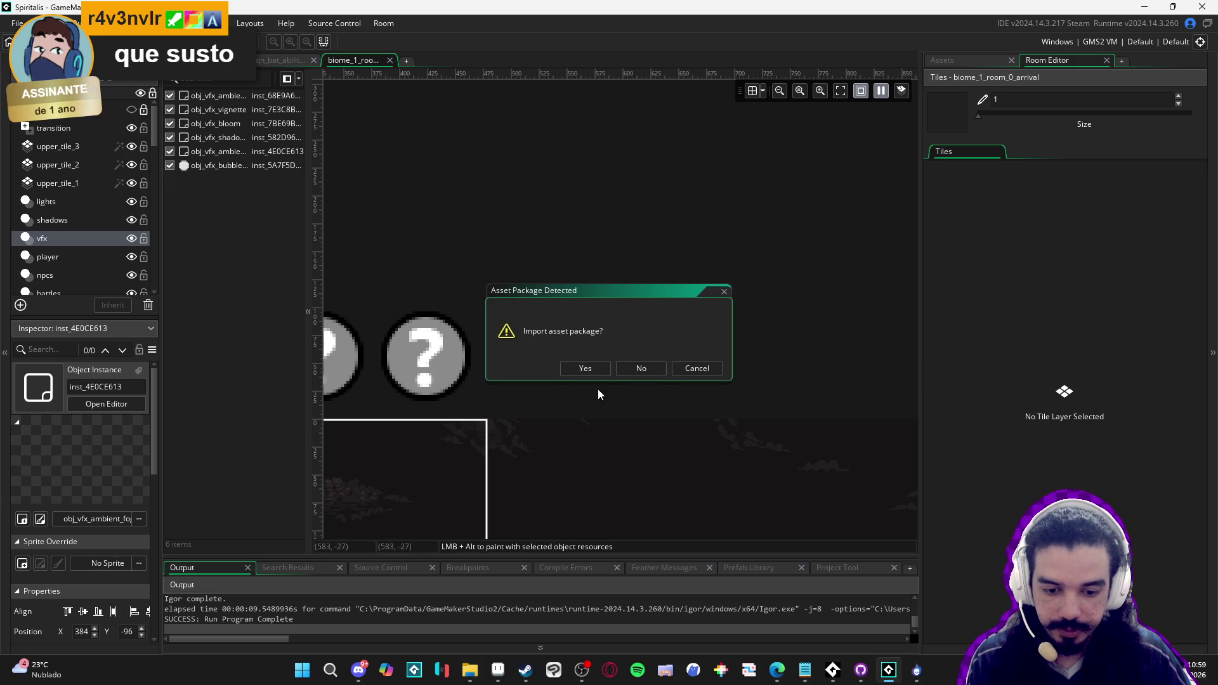
Import all ambient_fog package resources, replacing obj_vfx_ambient_fog, and run the game with F5
{"action": "left_click", "coordinate": [585, 368]}
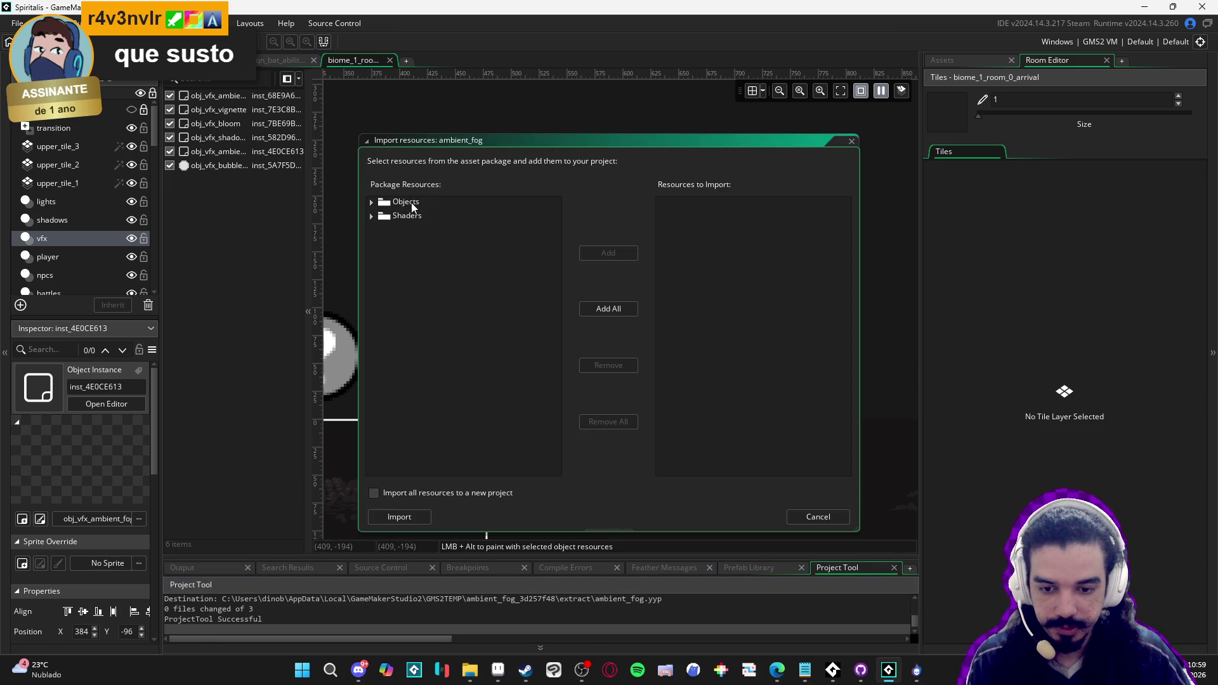
{"action": "left_click", "coordinate": [398, 516]}
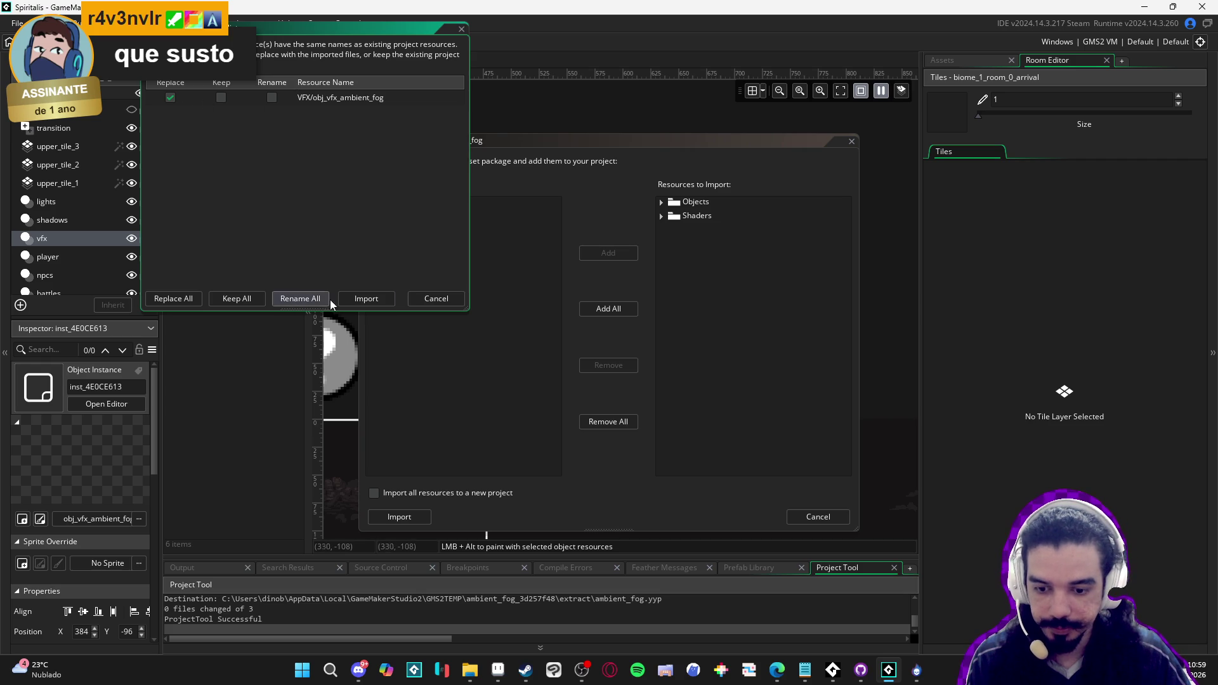
{"action": "left_click", "coordinate": [373, 301]}
{"action": "key", "text": "F5"}
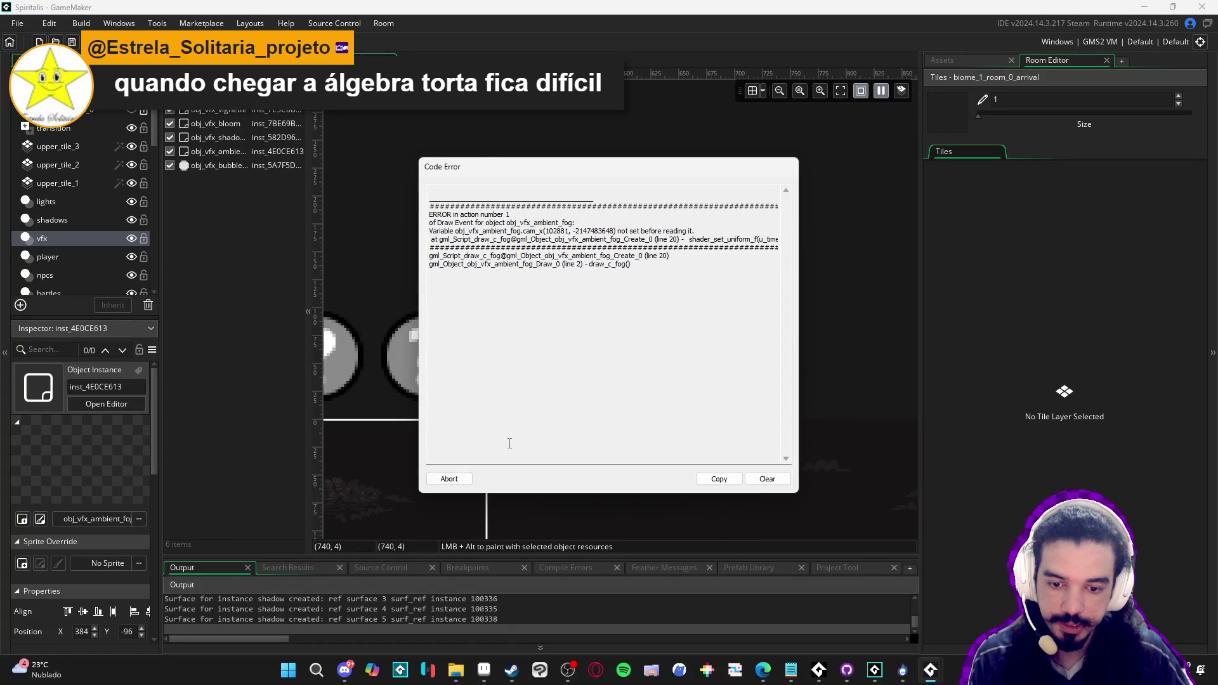
Dismiss the cam_x code error and open obj_vfx_ambient_fog's Create event in an enlarged code editor
{"action": "left_click", "coordinate": [464, 480]}
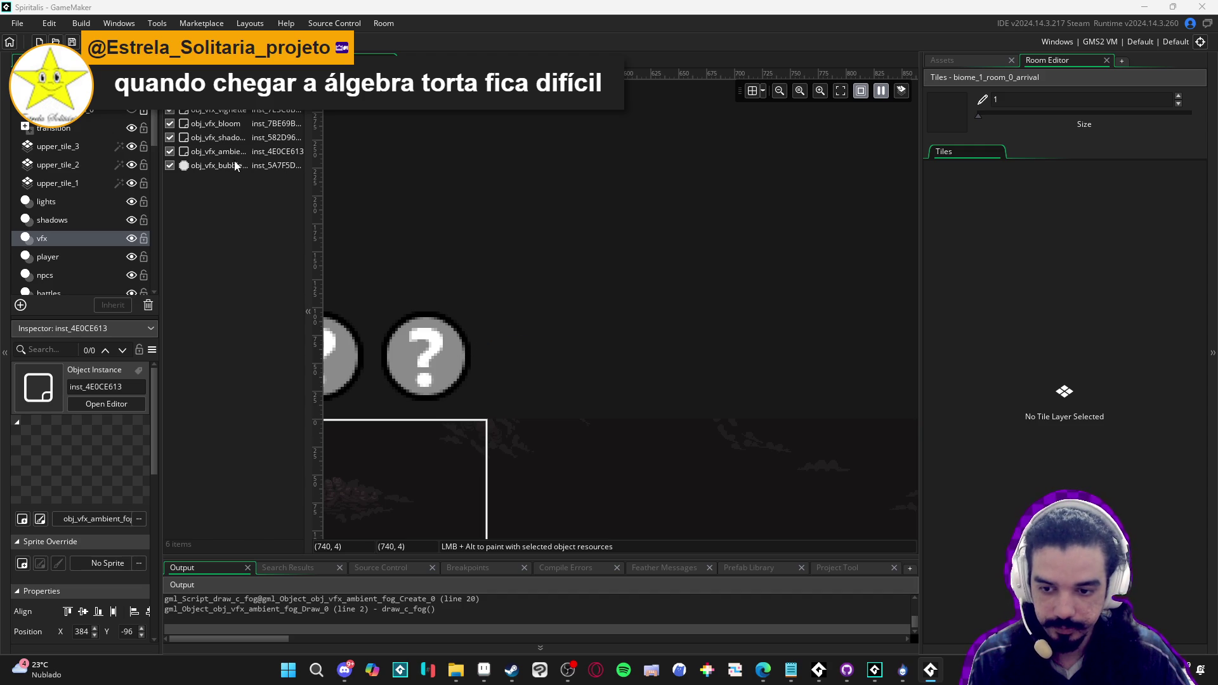
{"action": "left_click", "coordinate": [942, 672]}
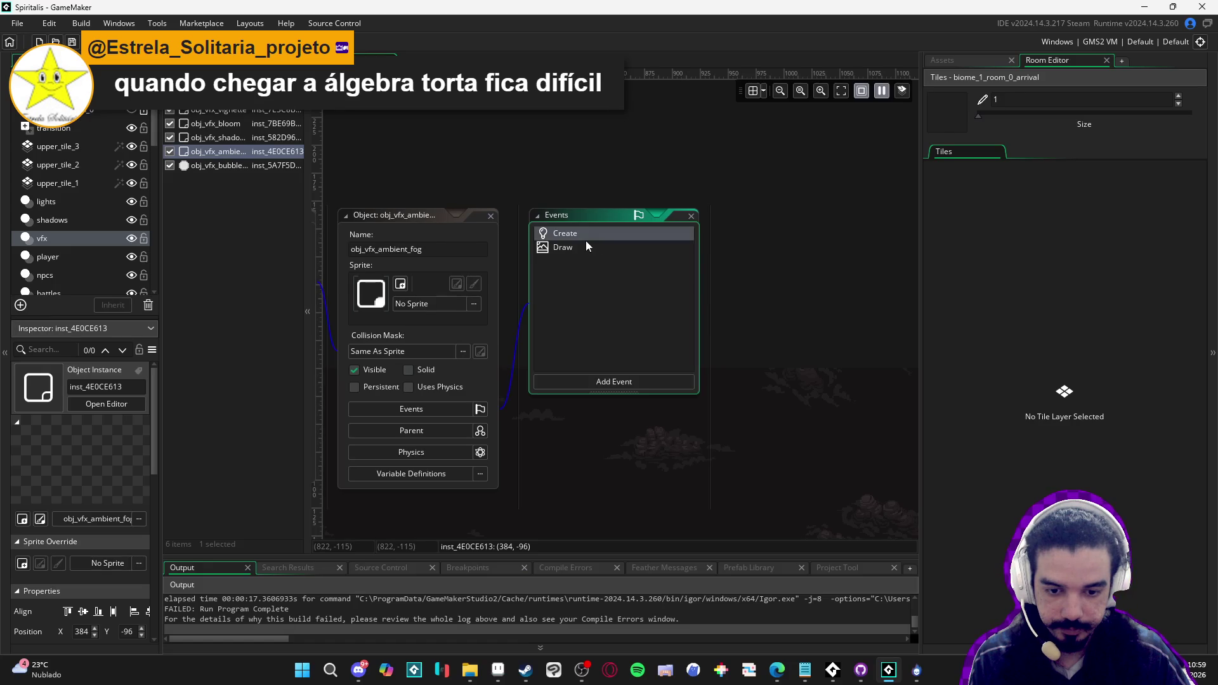
{"action": "double_click", "coordinate": [585, 240]}
{"action": "double_click", "coordinate": [609, 249]}
{"action": "double_click", "coordinate": [625, 239]}
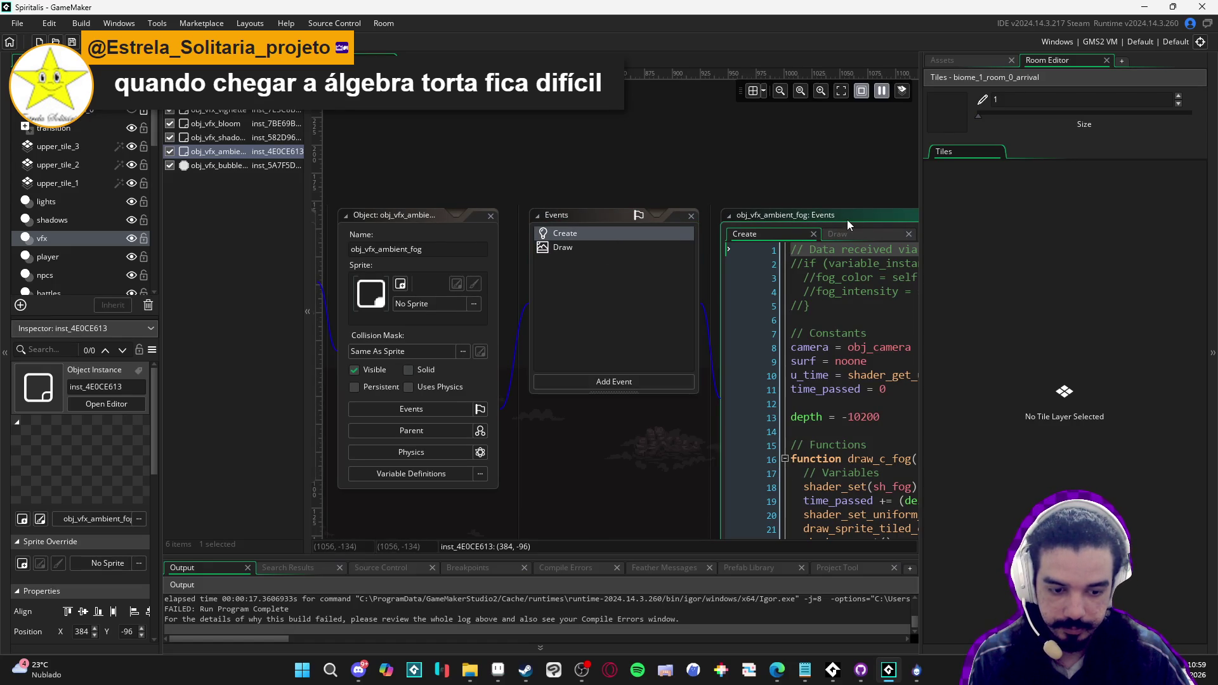
{"action": "double_click", "coordinate": [847, 219]}
Add 'var cam_x = camera.cam_x;' on a new line under the // Variables comment
{"action": "left_click", "coordinate": [588, 348]}
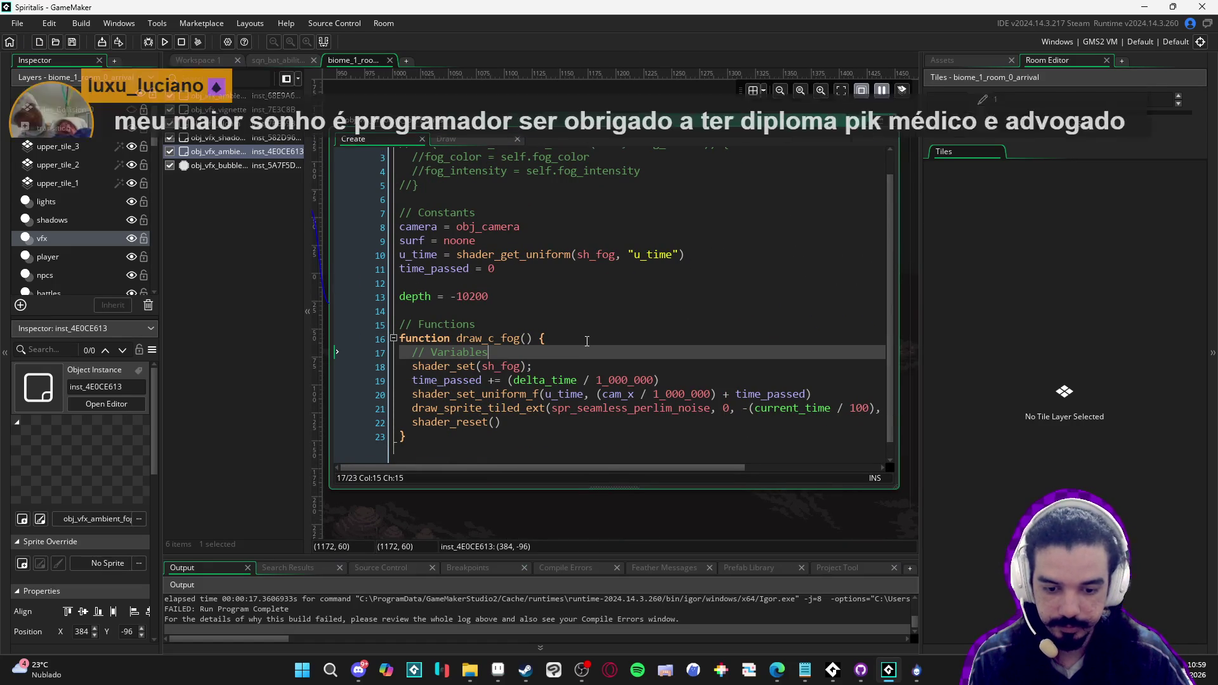
{"action": "key", "text": "Return"}
{"action": "type", "text": "var cam_"}
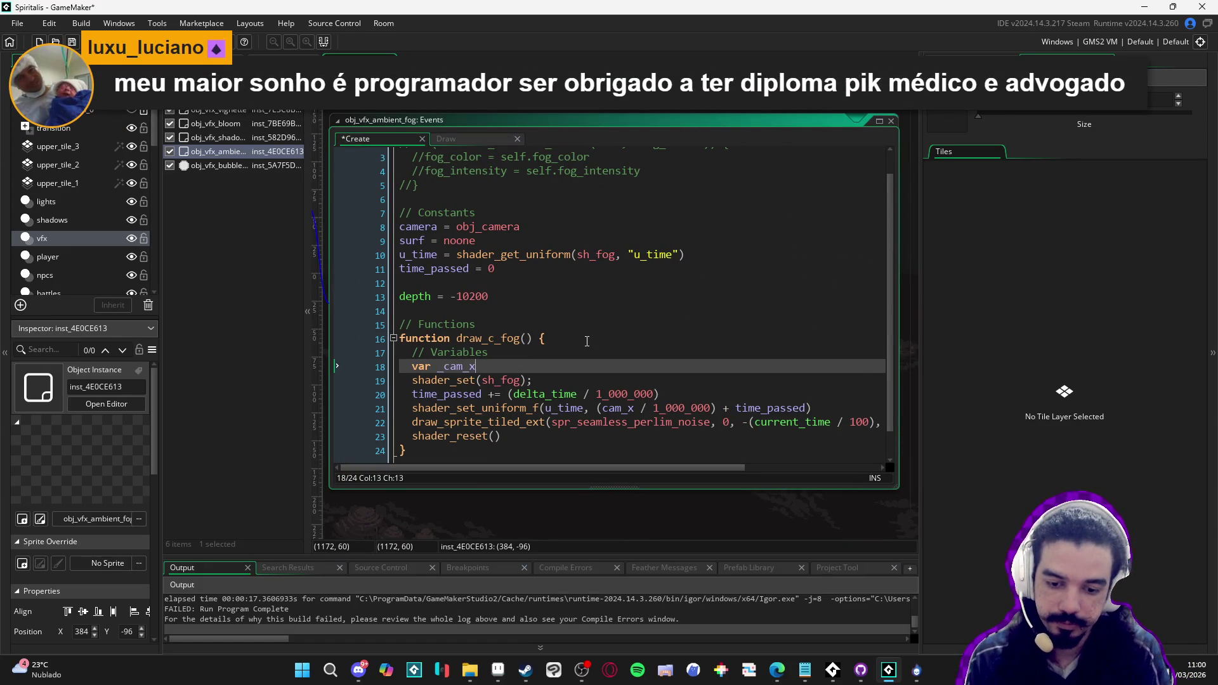
{"action": "type", "text": "x"}
{"action": "key", "text": "Return"}
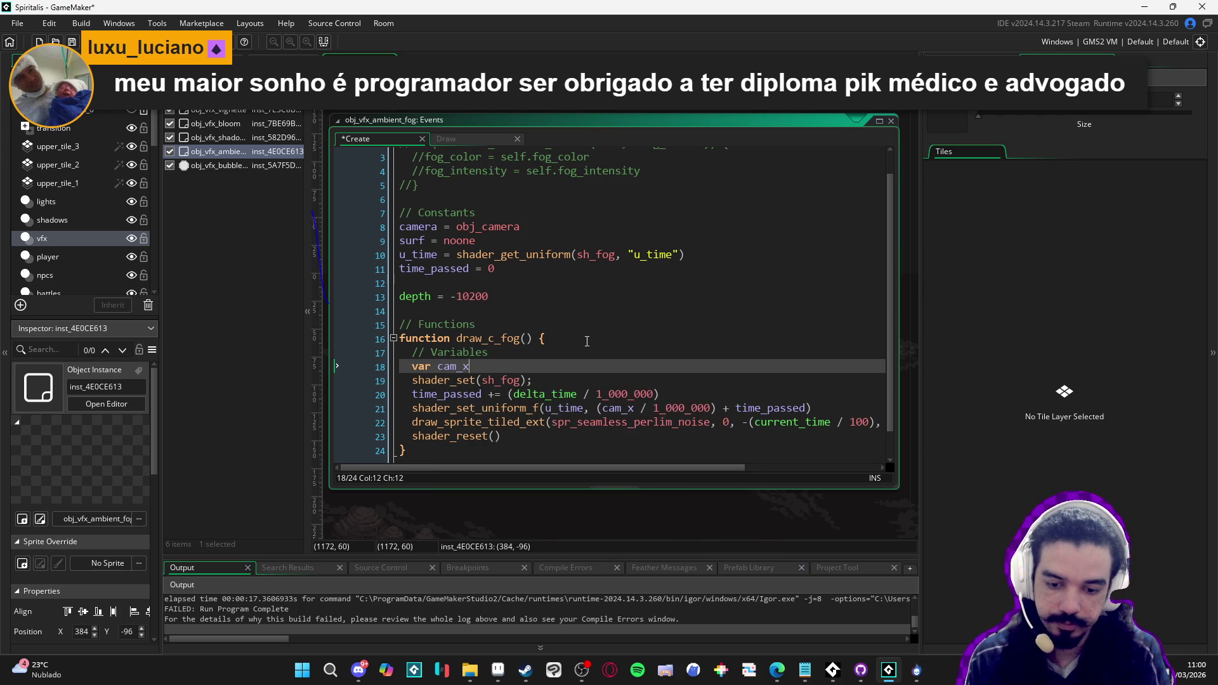
{"action": "type", "text": " = camera.cam"}
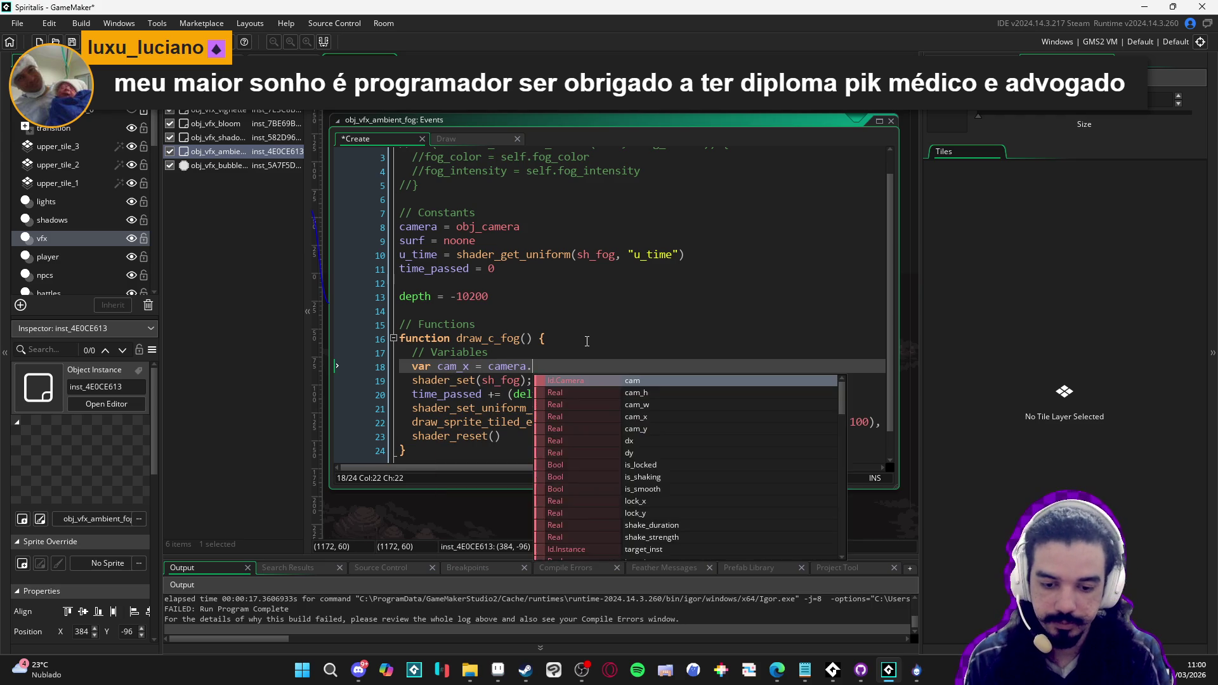
{"action": "key", "text": "Down"}
{"action": "key", "text": "Down"}
{"action": "key", "text": "Down"}
{"action": "key", "text": "Return"}
{"action": "type", "text": ";"}
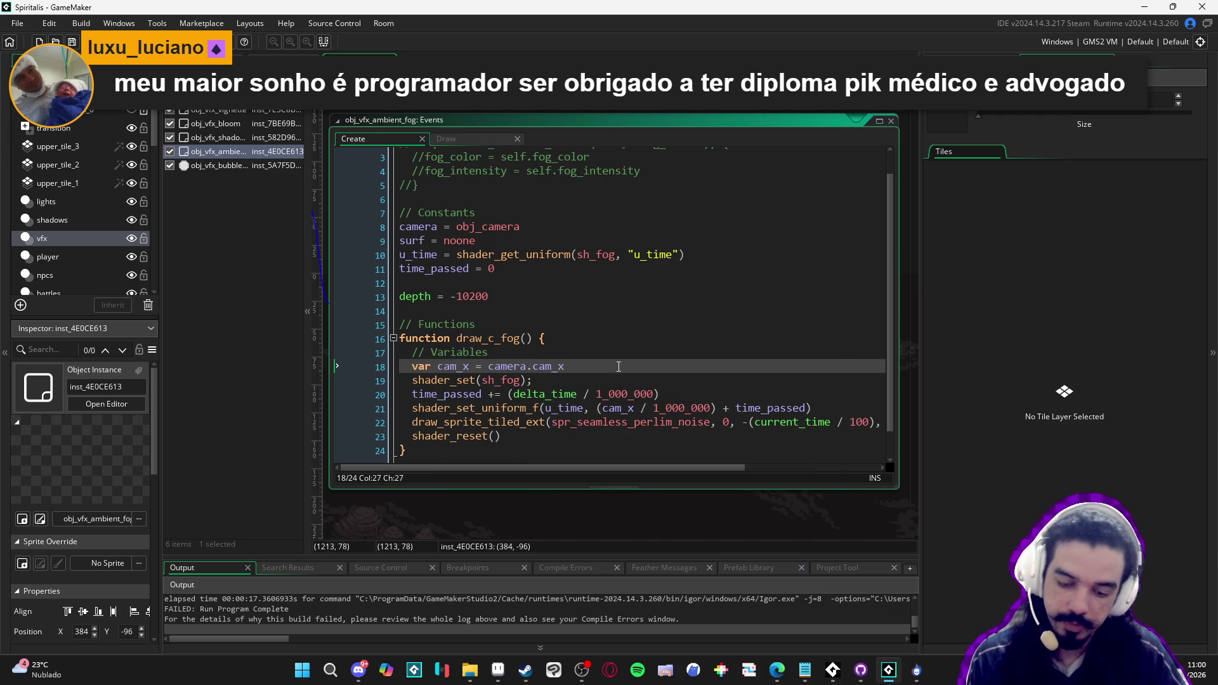
{"action": "left_click", "coordinate": [636, 442]}
Run the fixed game, then rebuild after enabling Separate Texture Page on spr_seamless_perlim_noise
{"action": "key", "text": "F5"}
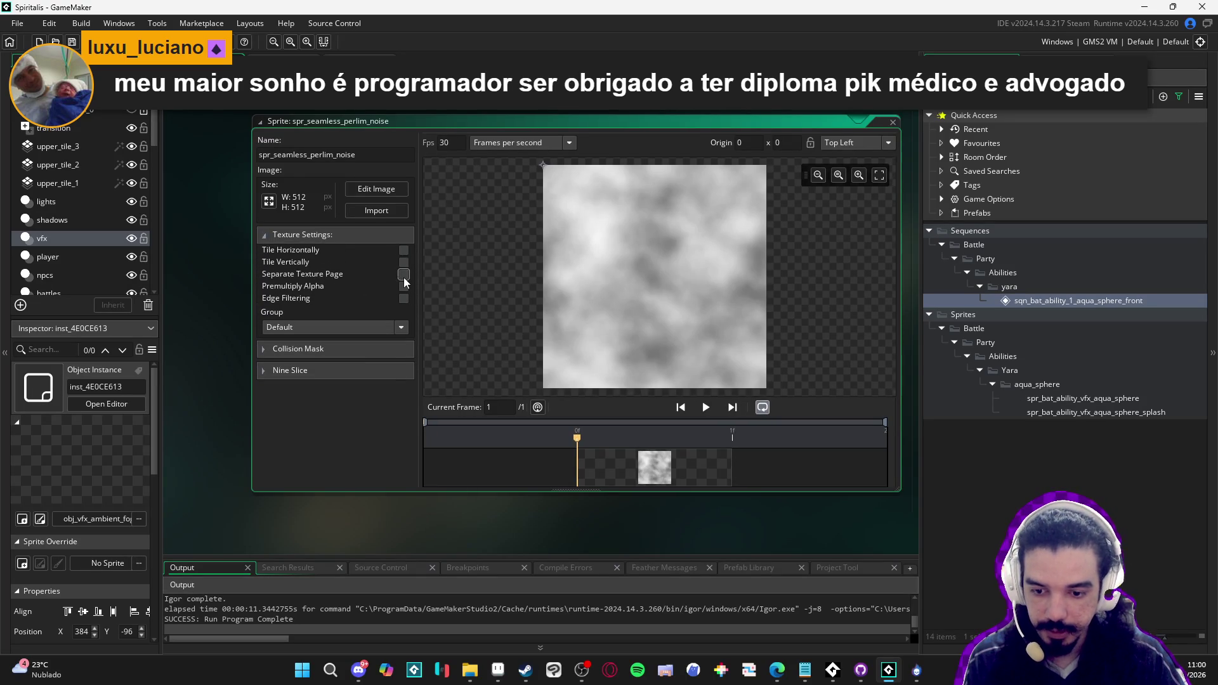
{"action": "key", "text": "F5"}
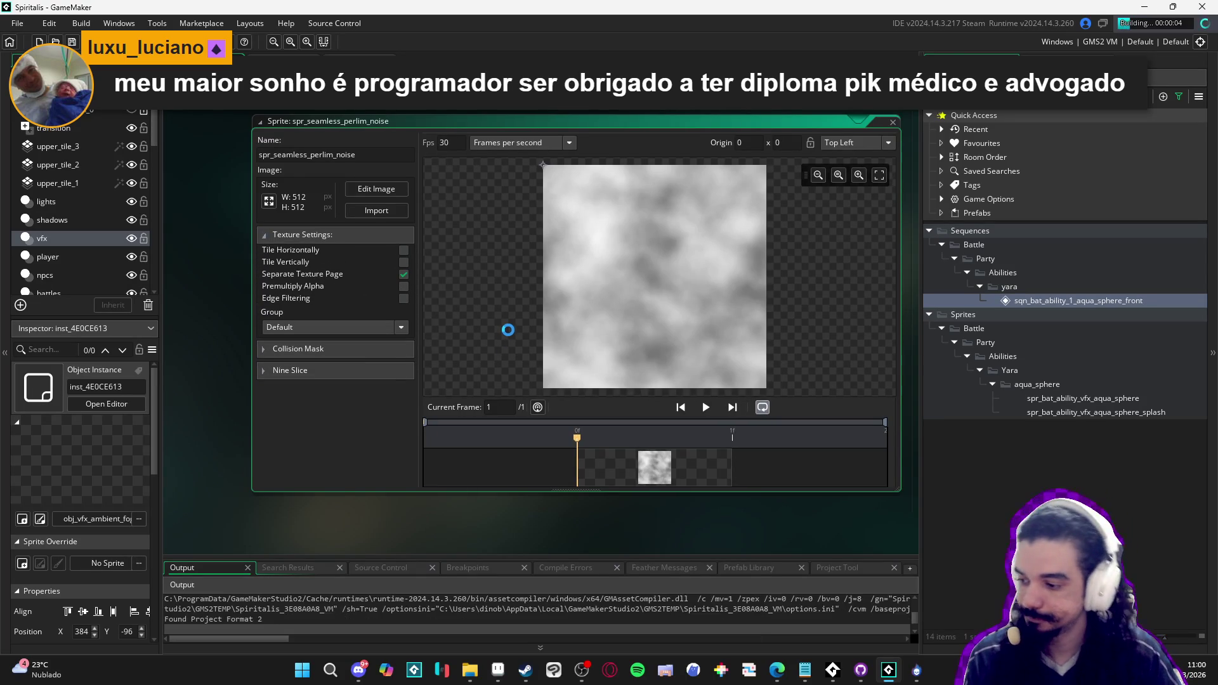
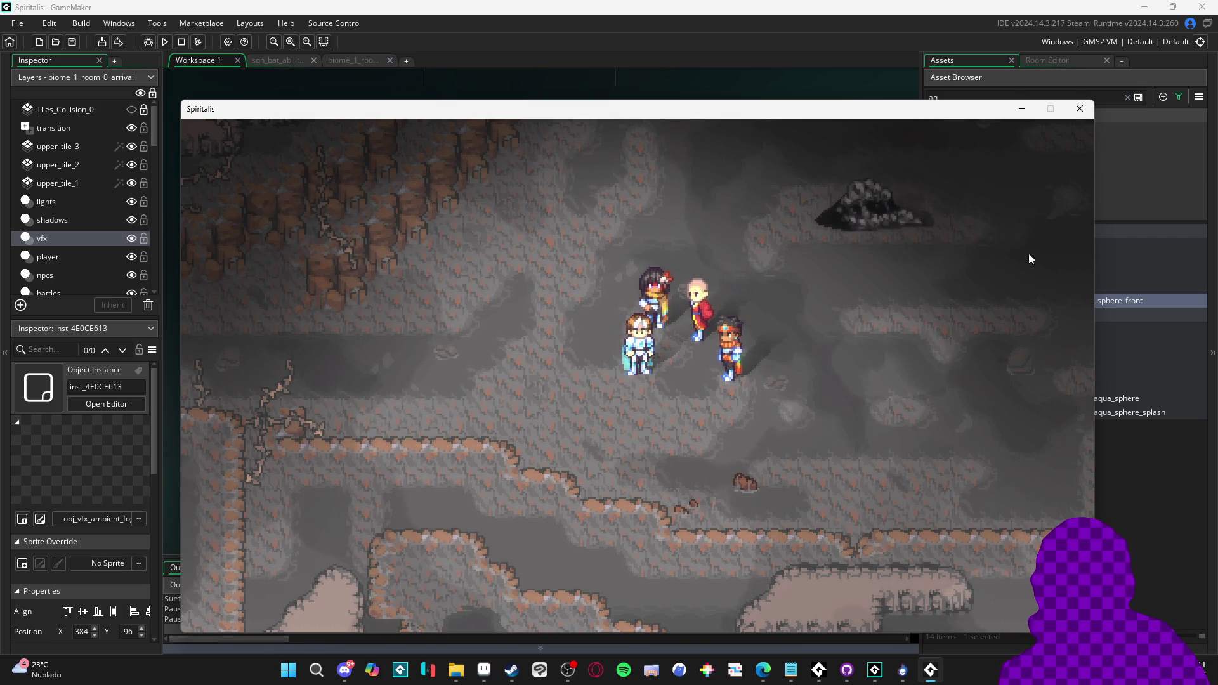
Close the running Spiritalis game window to end the test run
{"action": "left_click", "coordinate": [1081, 110]}
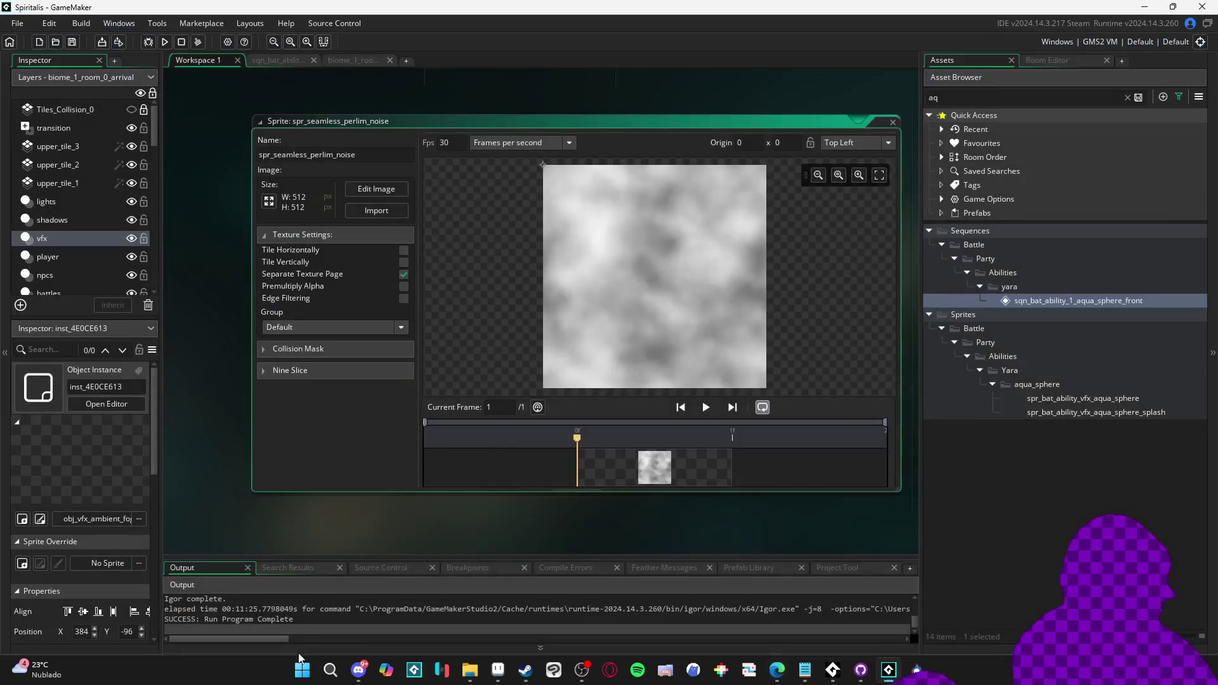
Dismiss the taskbar window previews so GameMaker is back in front
{"action": "mouse_move", "coordinate": [777, 670]}
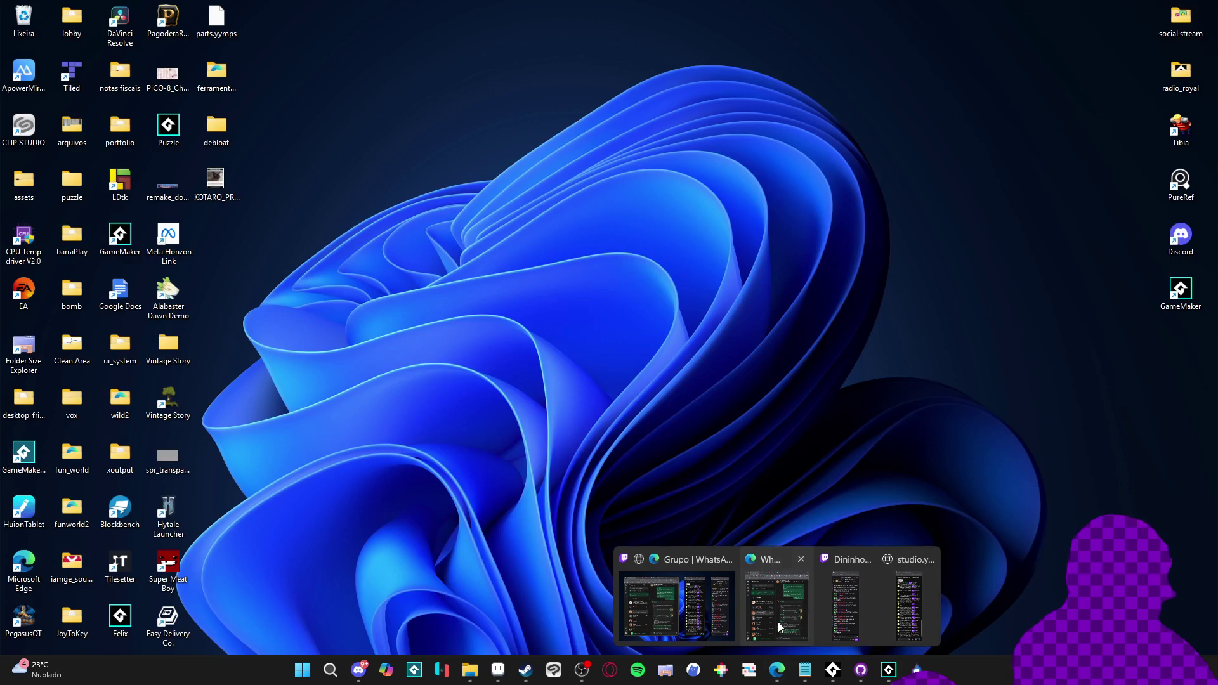
{"action": "left_click", "coordinate": [778, 622]}
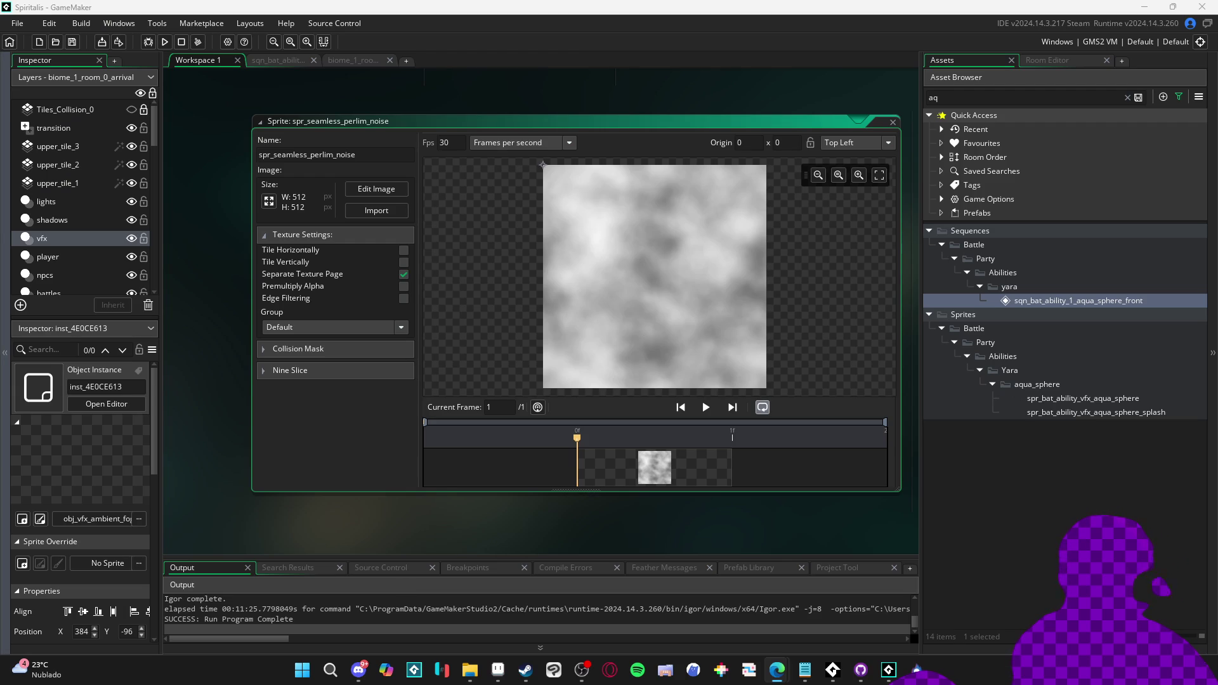
{"action": "key", "text": "alt+Tab"}
{"action": "key", "text": "alt+Tab"}
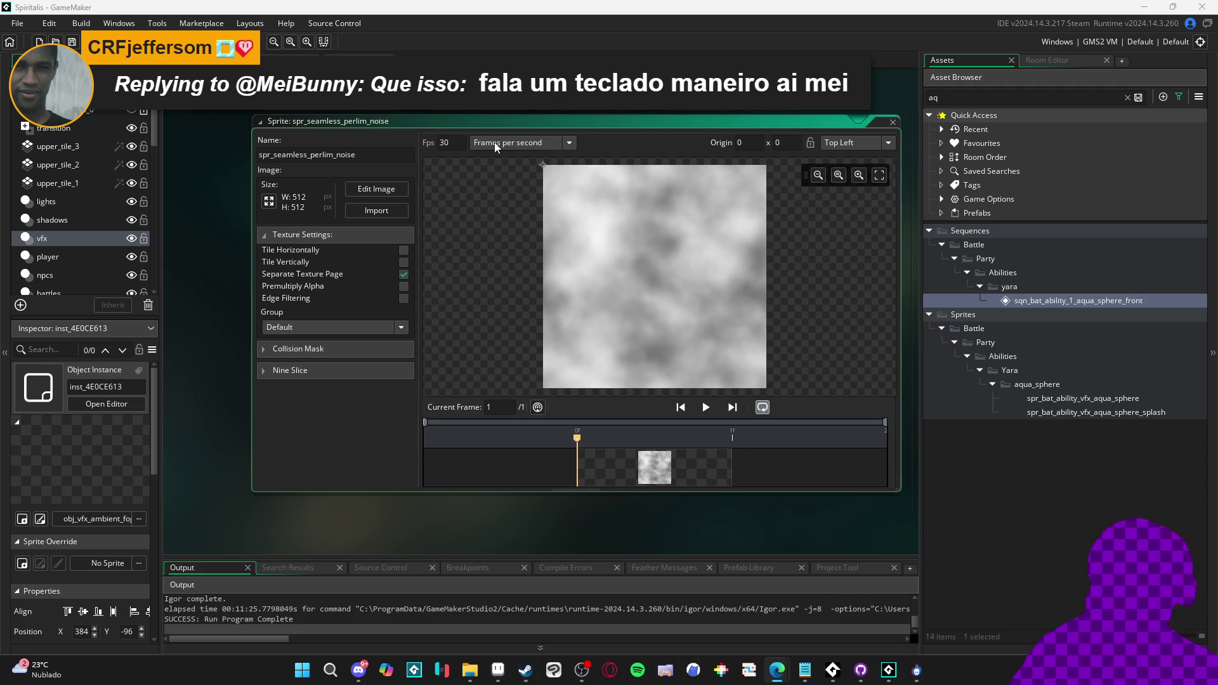
{"action": "key", "text": "ctrl+w"}
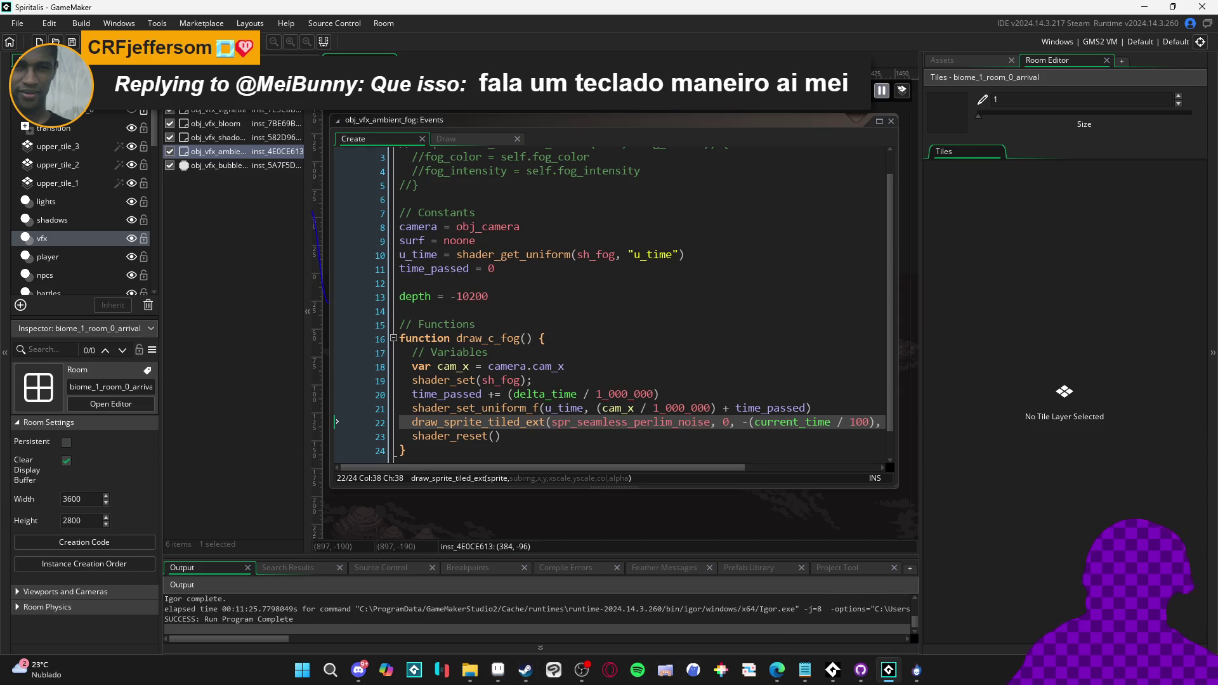
{"action": "key", "text": "ctrl+w"}
{"action": "left_click", "coordinate": [188, 60]}
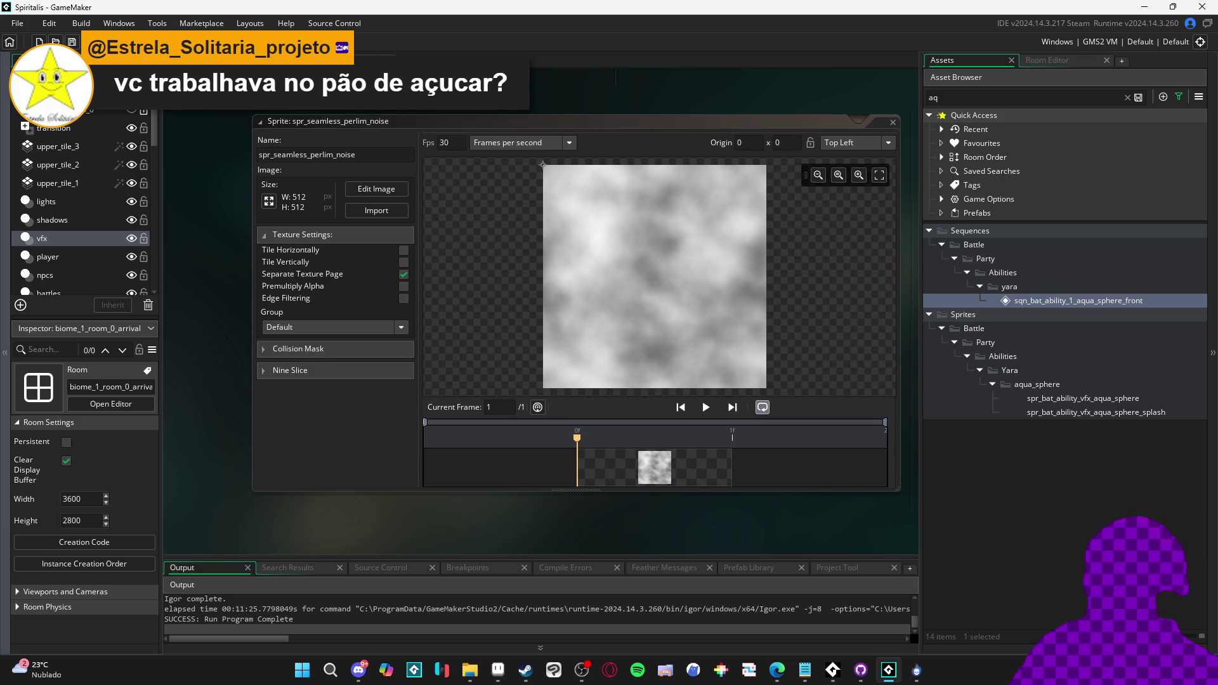
{"action": "key", "text": "alt+Tab"}
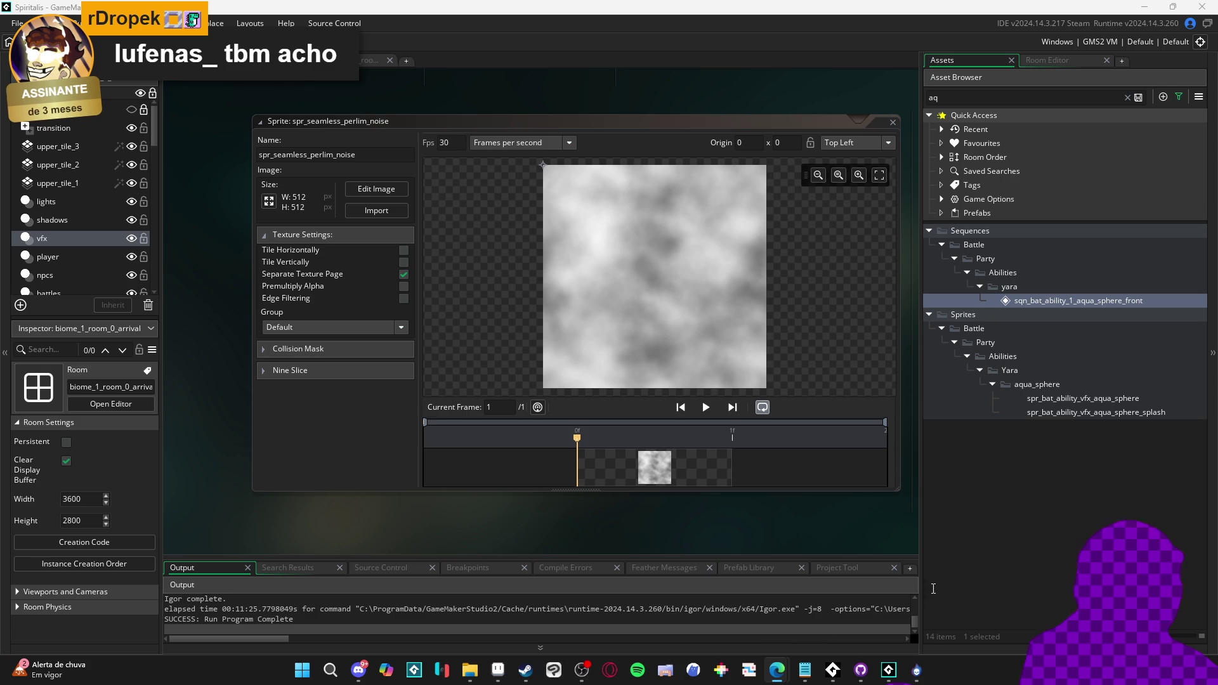
Narrow the Assets panel, then enlarge and reposition the spr_seamless_perlim_noise sprite editor window
{"action": "mouse_move", "coordinate": [920, 583]}
{"action": "left_mouse_down"}
{"action": "mouse_move", "coordinate": [931, 581]}
{"action": "mouse_move", "coordinate": [882, 573]}
{"action": "mouse_move", "coordinate": [958, 583]}
{"action": "mouse_move", "coordinate": [941, 590]}
{"action": "left_mouse_up"}
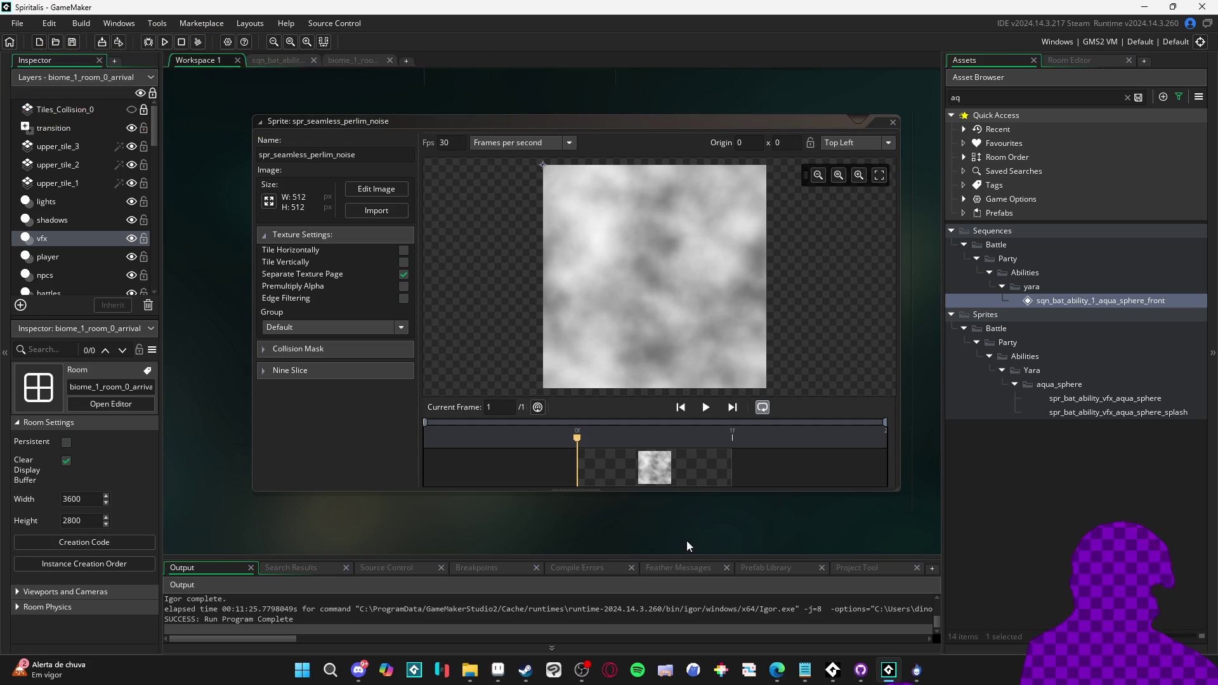
{"action": "mouse_move", "coordinate": [670, 538]}
{"action": "left_mouse_down"}
{"action": "mouse_move", "coordinate": [634, 531]}
{"action": "mouse_move", "coordinate": [594, 494]}
{"action": "left_mouse_up"}
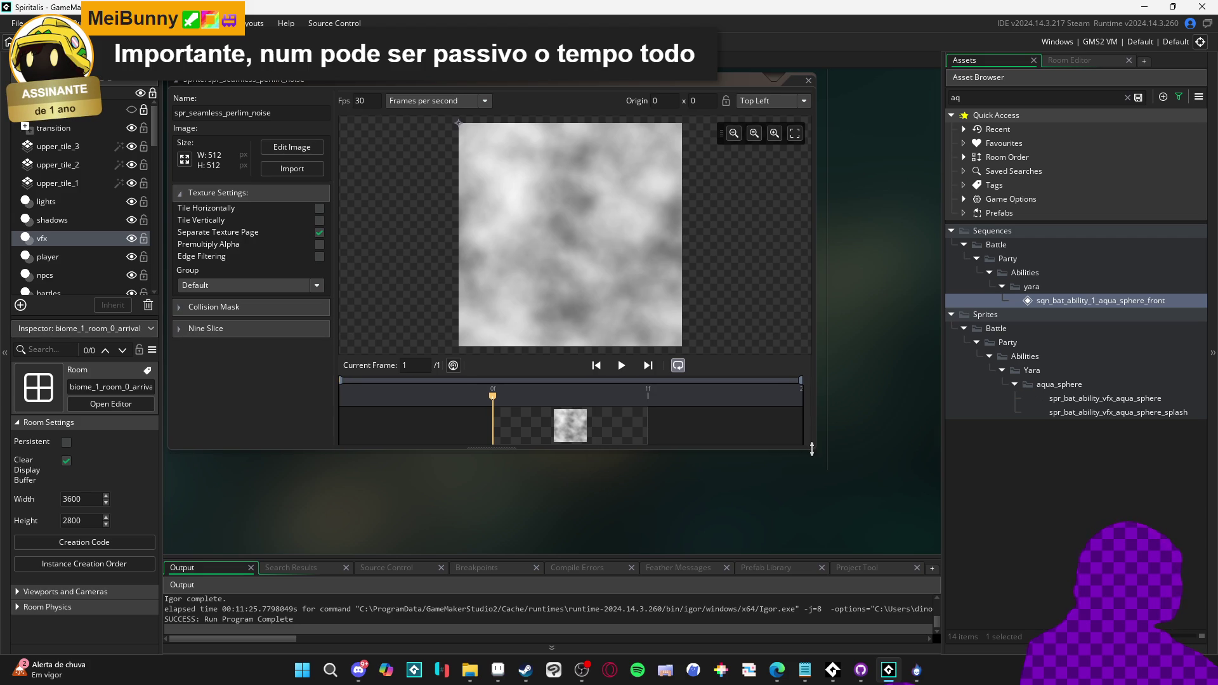
{"action": "left_click_drag", "start_coordinate": [817, 450], "coordinate": [931, 547]}
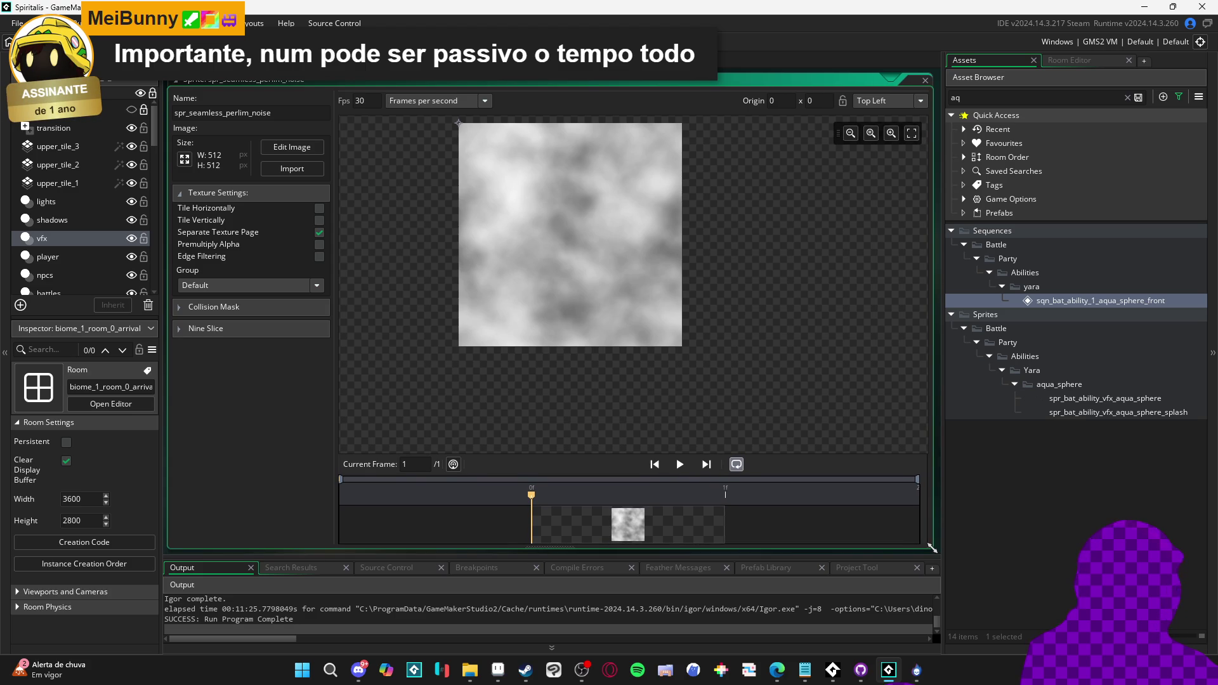
{"action": "left_click_drag", "start_coordinate": [931, 546], "coordinate": [883, 511]}
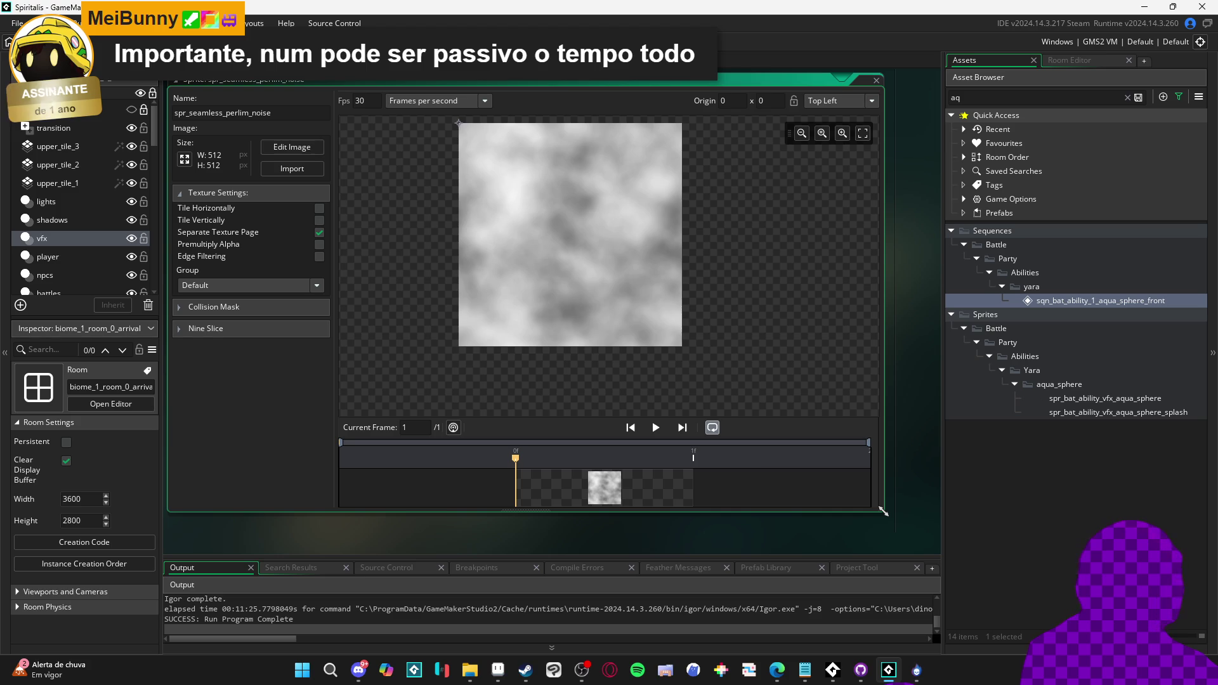
{"action": "mouse_move", "coordinate": [883, 511]}
{"action": "left_mouse_down"}
{"action": "mouse_move", "coordinate": [901, 515]}
{"action": "mouse_move", "coordinate": [856, 511]}
{"action": "left_mouse_up"}
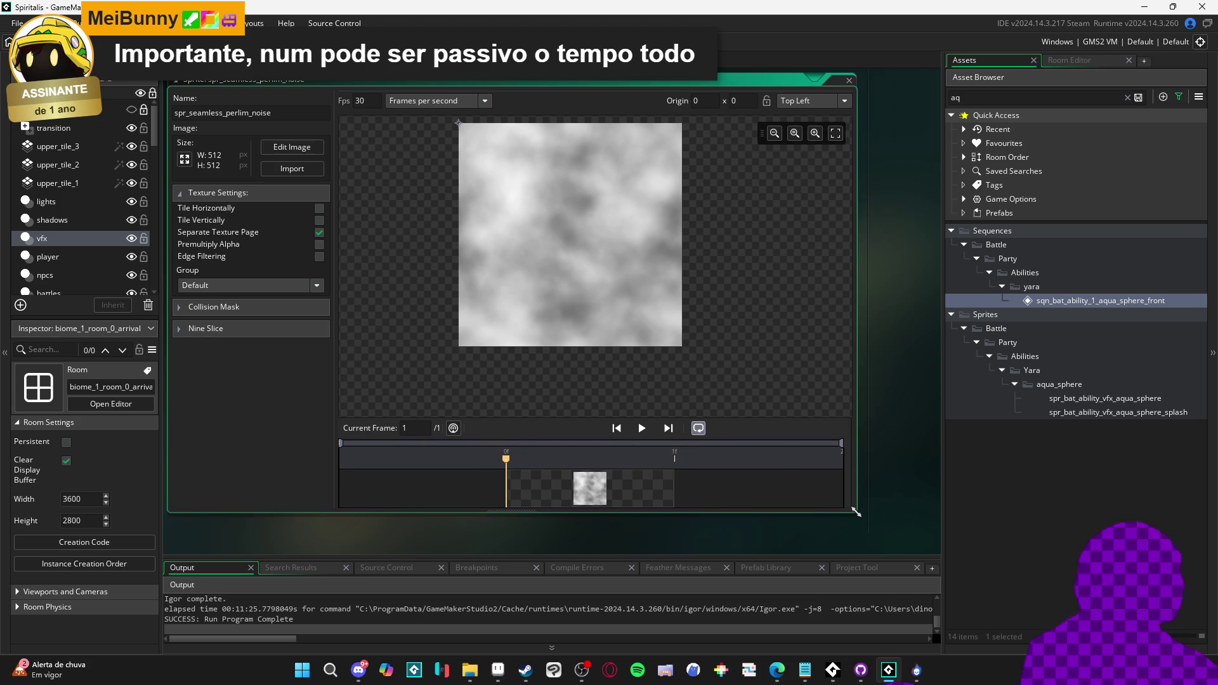
{"action": "mouse_move", "coordinate": [527, 527]}
{"action": "left_mouse_down"}
{"action": "mouse_move", "coordinate": [580, 548]}
{"action": "mouse_move", "coordinate": [530, 531]}
{"action": "left_mouse_up"}
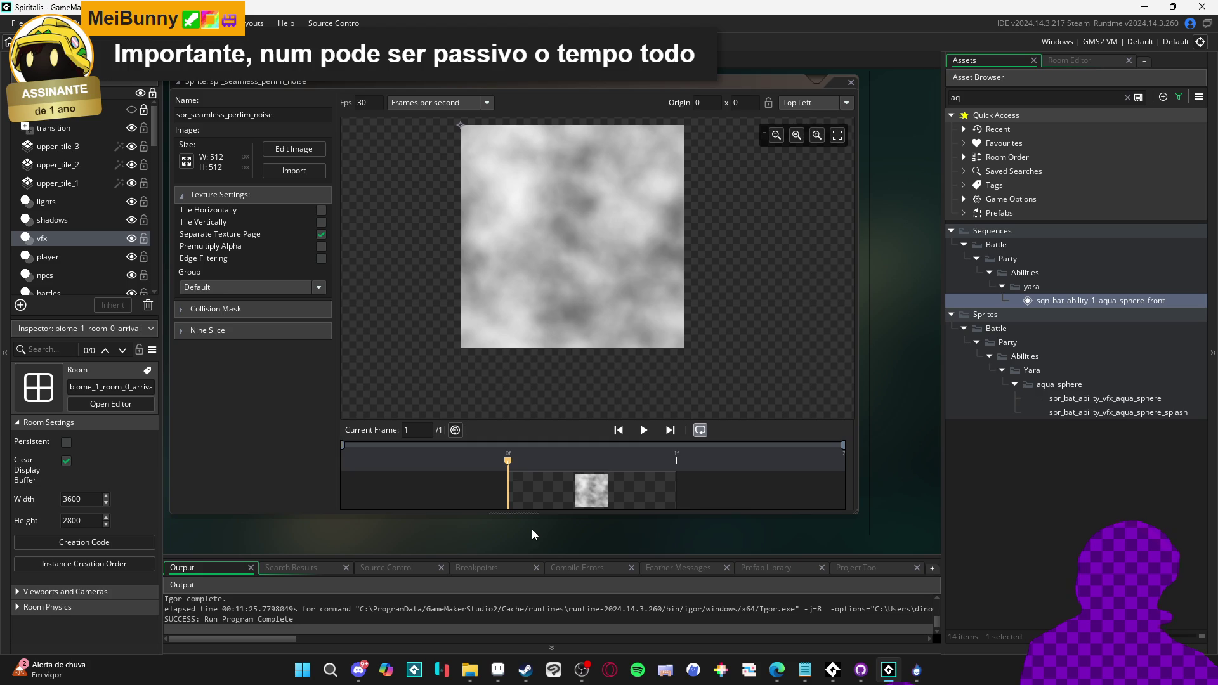
{"action": "mouse_move", "coordinate": [942, 545]}
{"action": "left_mouse_down"}
{"action": "mouse_move", "coordinate": [1015, 549]}
{"action": "mouse_move", "coordinate": [993, 552]}
{"action": "left_mouse_up"}
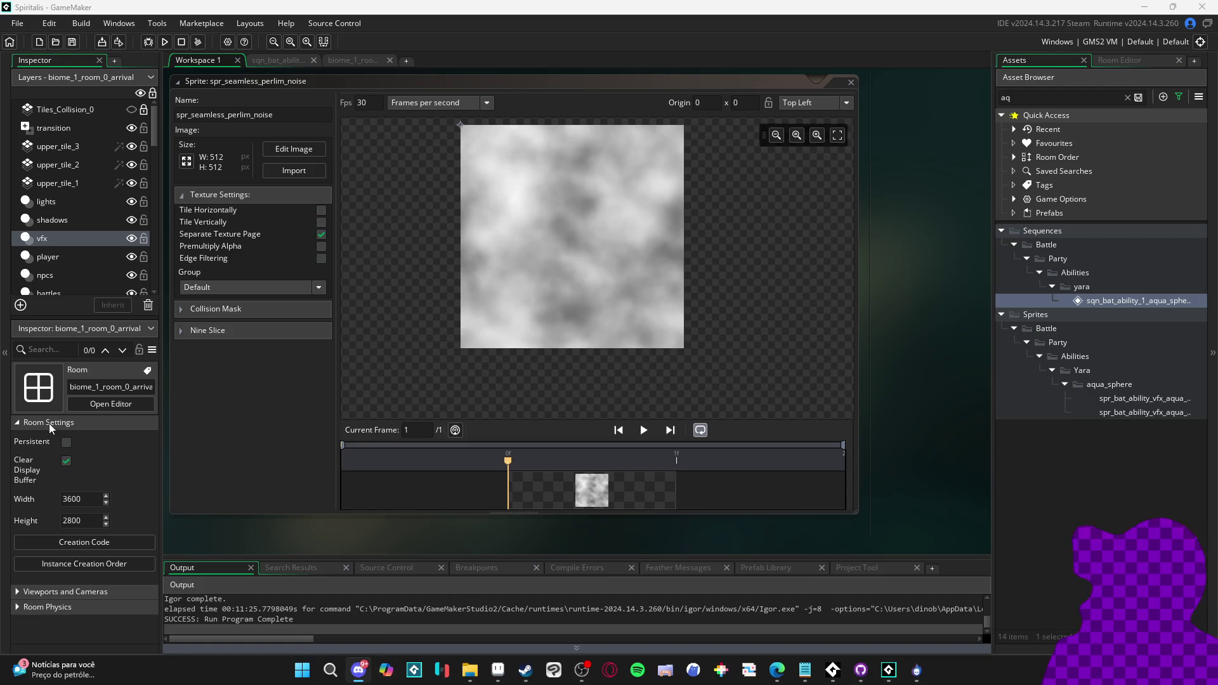
Switch over to Discord from the taskbar
{"action": "left_click", "coordinate": [359, 670]}
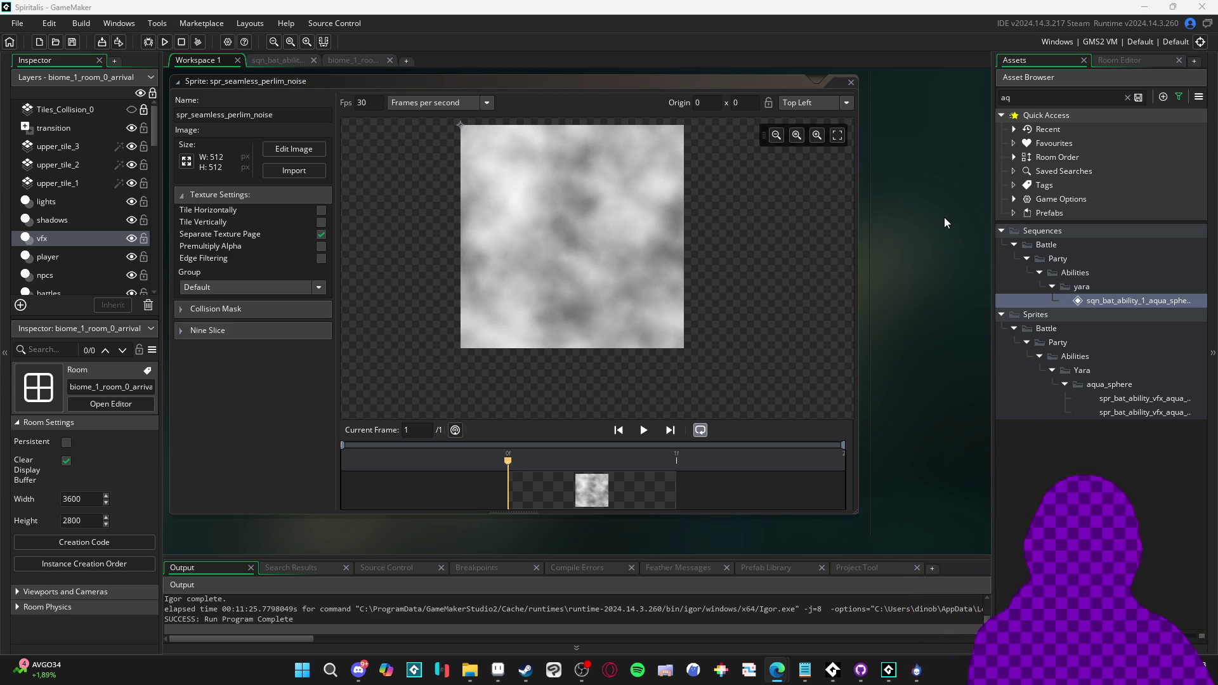
{"action": "left_click", "coordinate": [282, 60]}
{"action": "left_click", "coordinate": [355, 61]}
{"action": "left_click", "coordinate": [285, 60]}
{"action": "left_click", "coordinate": [186, 59]}
{"action": "left_click", "coordinate": [352, 55]}
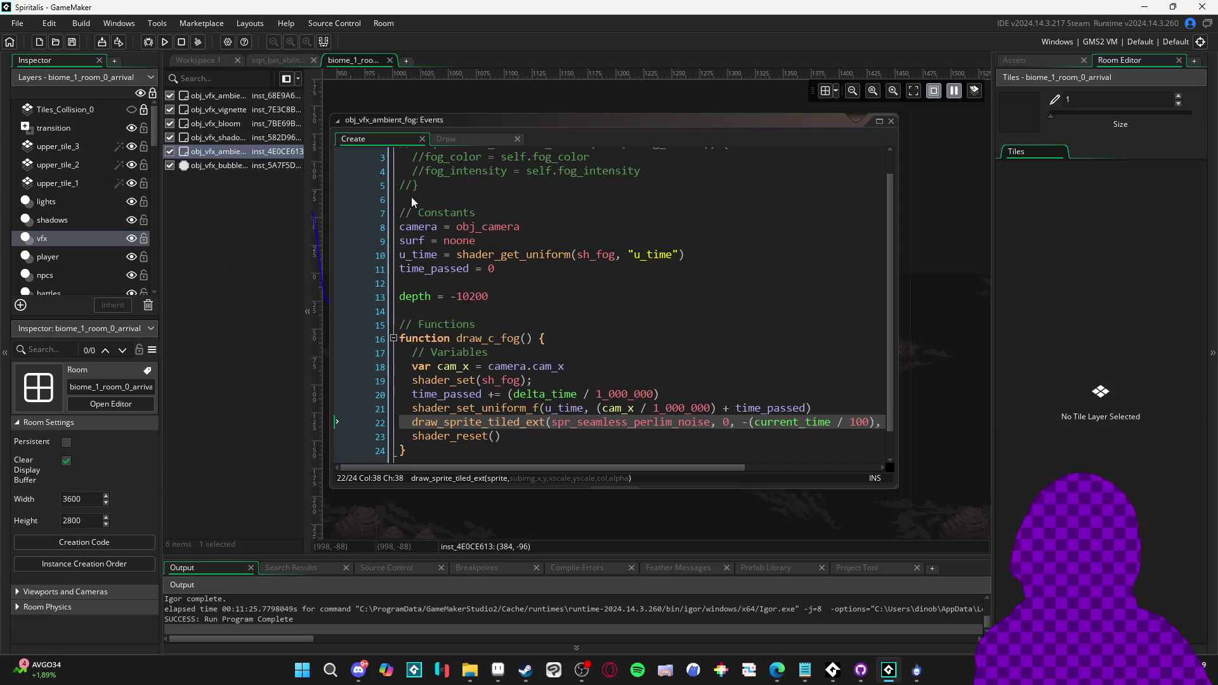
{"action": "left_click", "coordinate": [892, 122]}
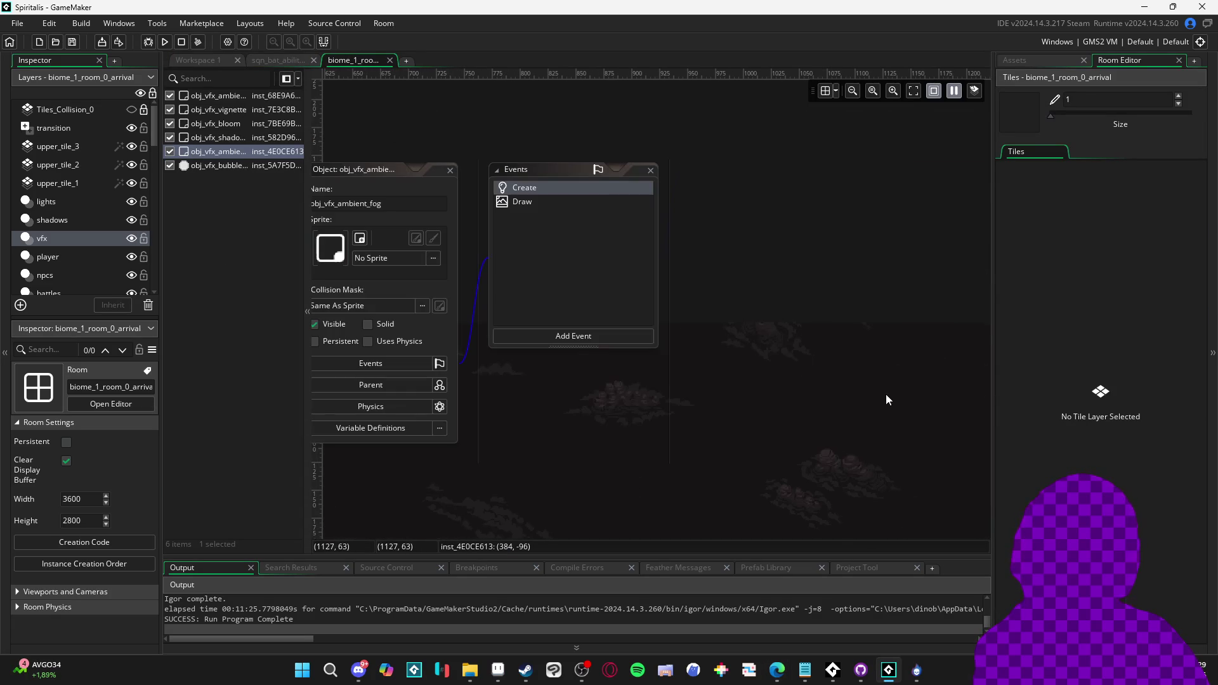
{"action": "left_click", "coordinate": [448, 170]}
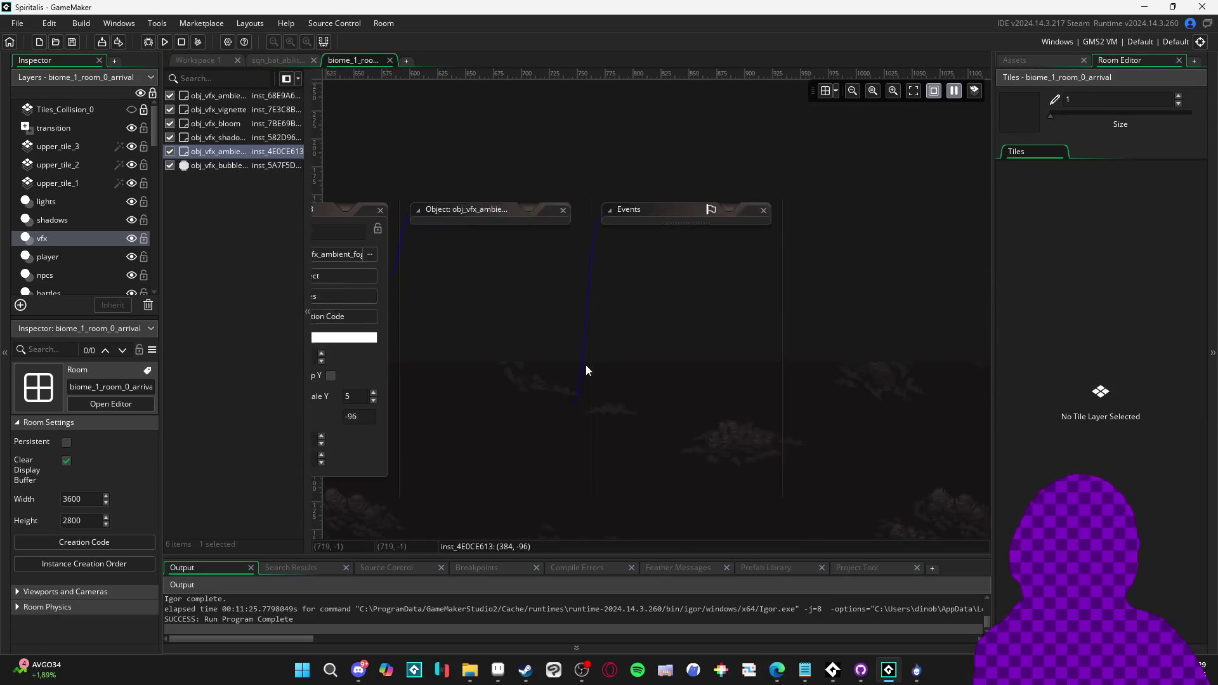
{"action": "left_click", "coordinate": [567, 210]}
{"action": "scroll", "coordinate": [538, 288], "scroll_direction": "left", "scroll_amount": 5}
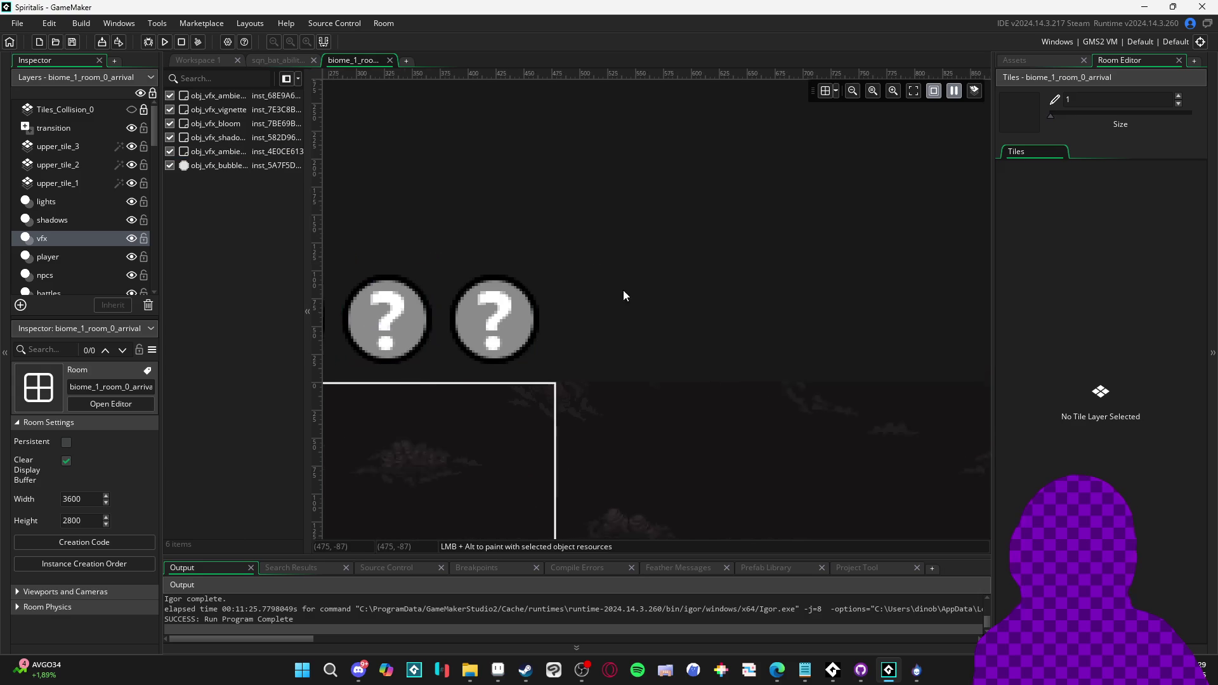
{"action": "left_click", "coordinate": [191, 60]}
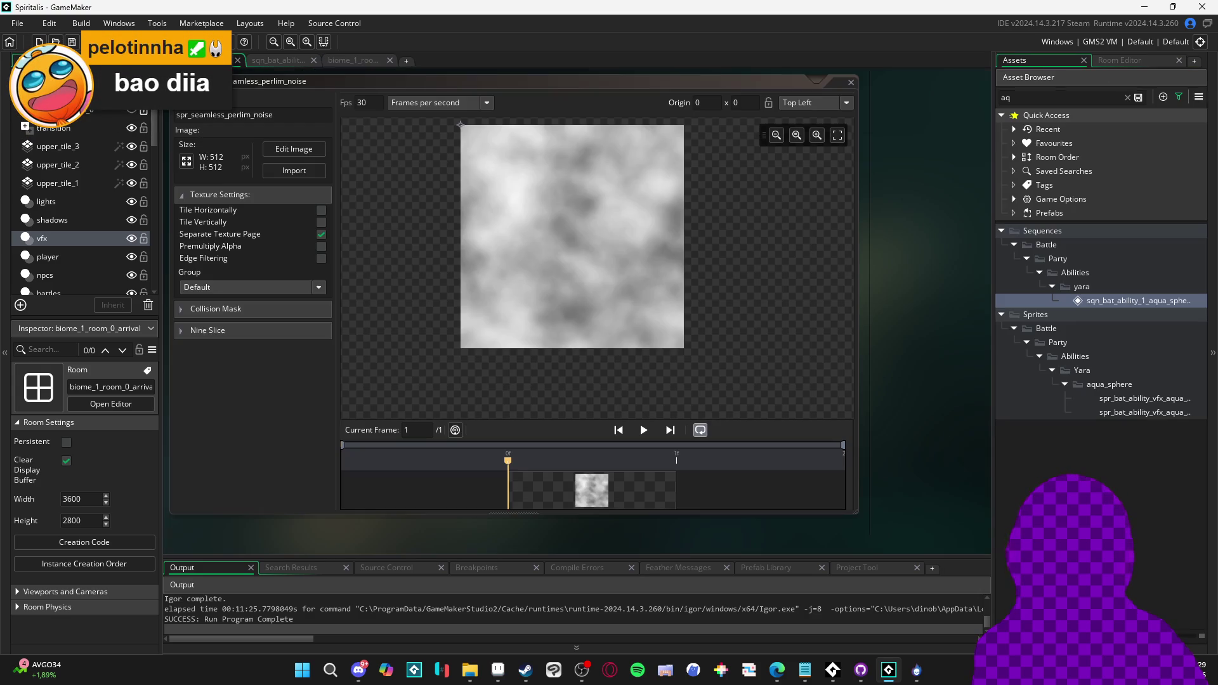
{"action": "left_click", "coordinate": [302, 670]}
{"action": "left_click", "coordinate": [498, 670]}
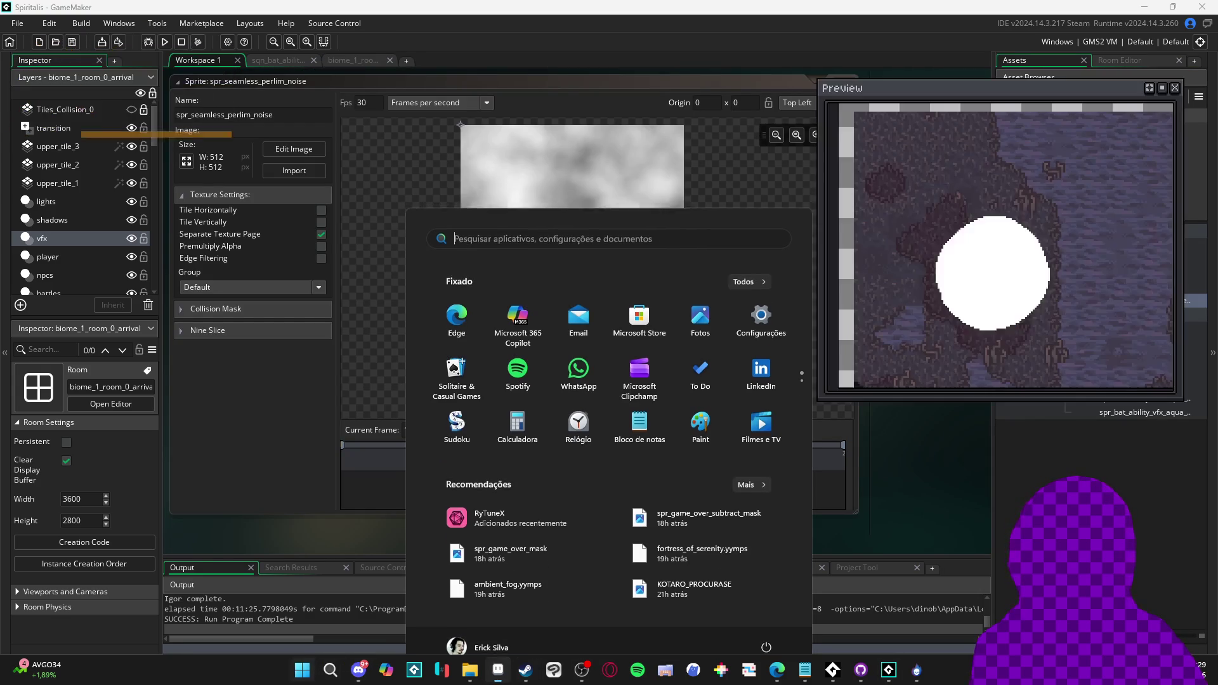
{"action": "key", "text": "alt+F4"}
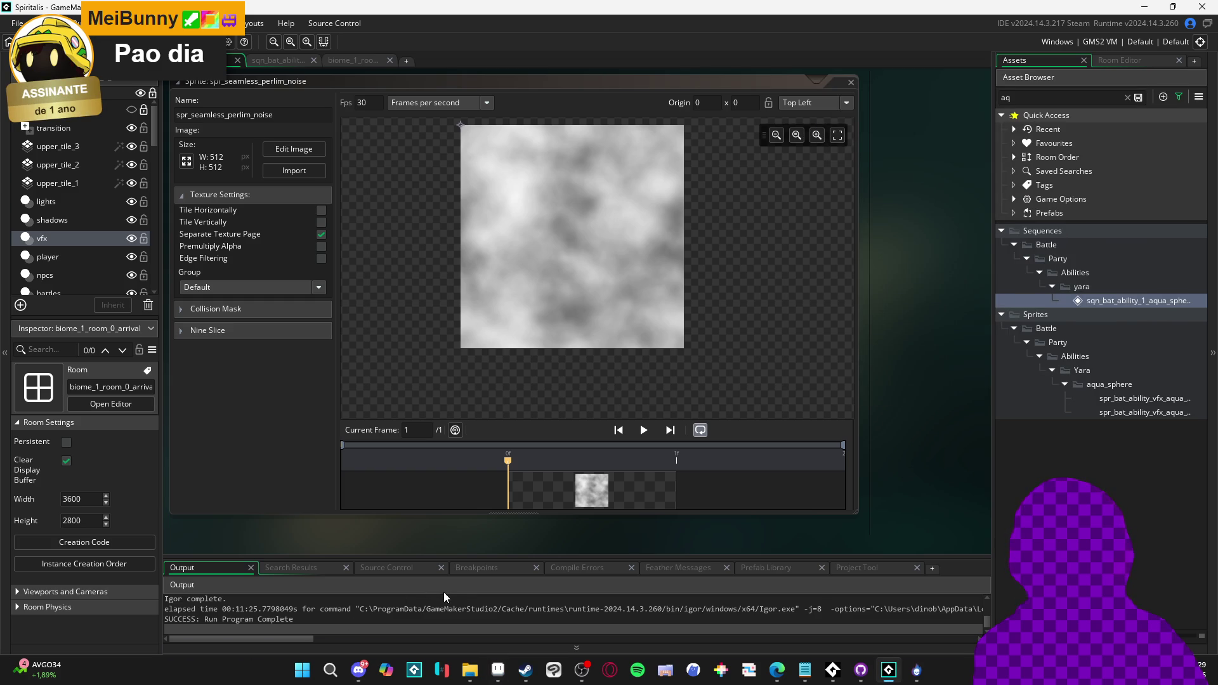
{"action": "left_click", "coordinate": [500, 671]}
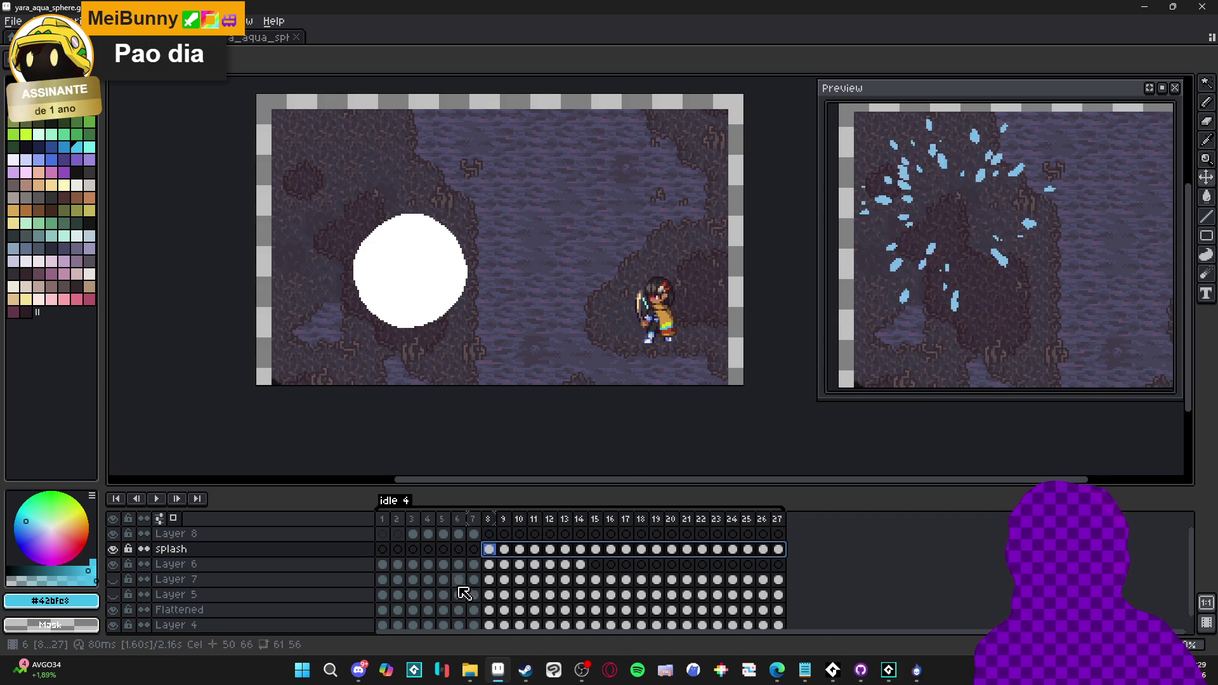
{"action": "left_click", "coordinate": [469, 670]}
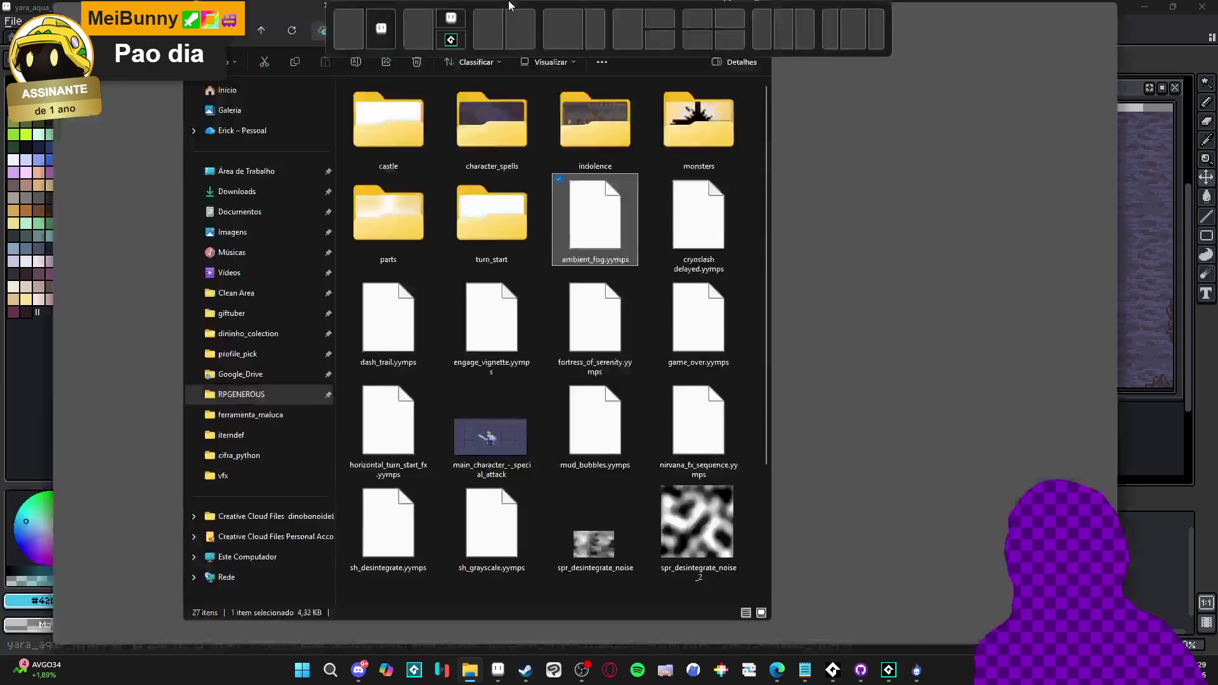
{"action": "left_click", "coordinate": [63, 176]}
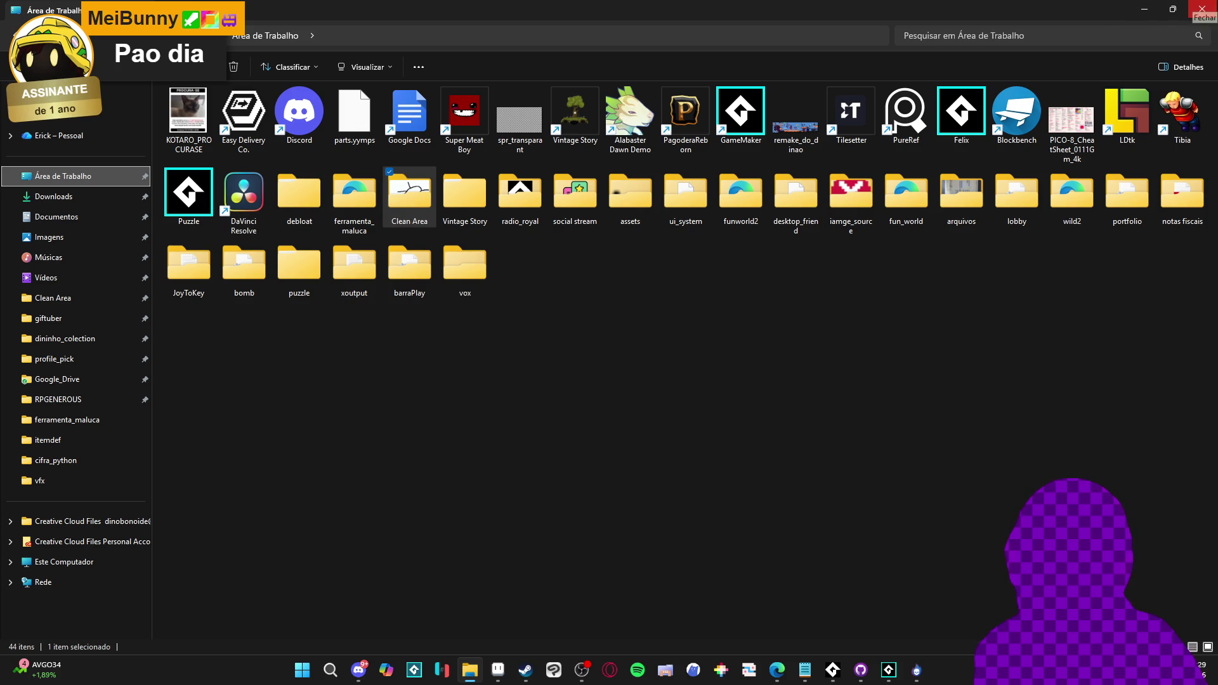
{"action": "key", "text": "alt+F4"}
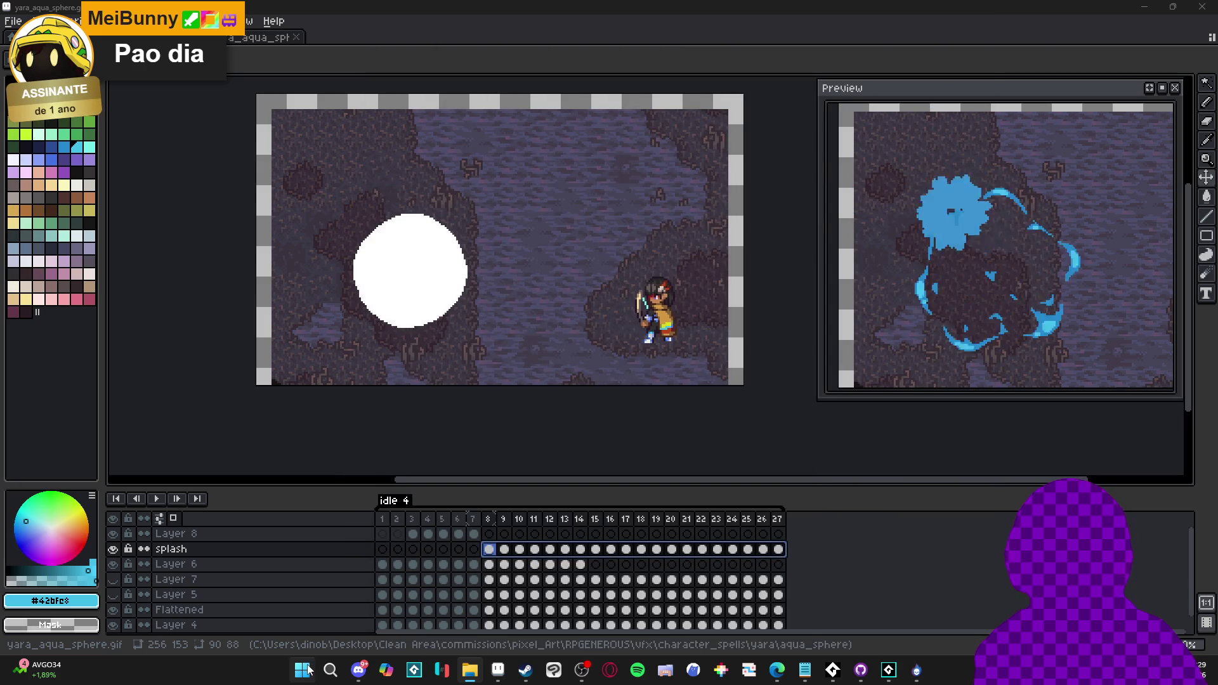
{"action": "left_click", "coordinate": [303, 670]}
{"action": "type", "text": "ligma"}
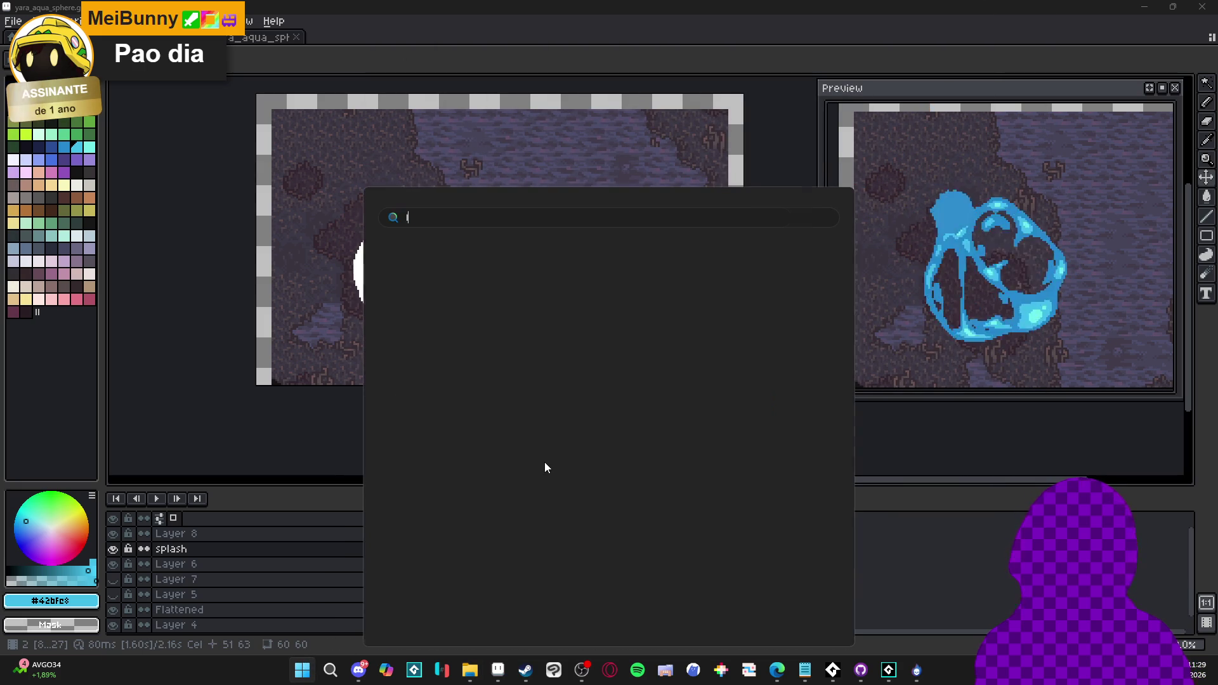
{"action": "key", "text": "Escape"}
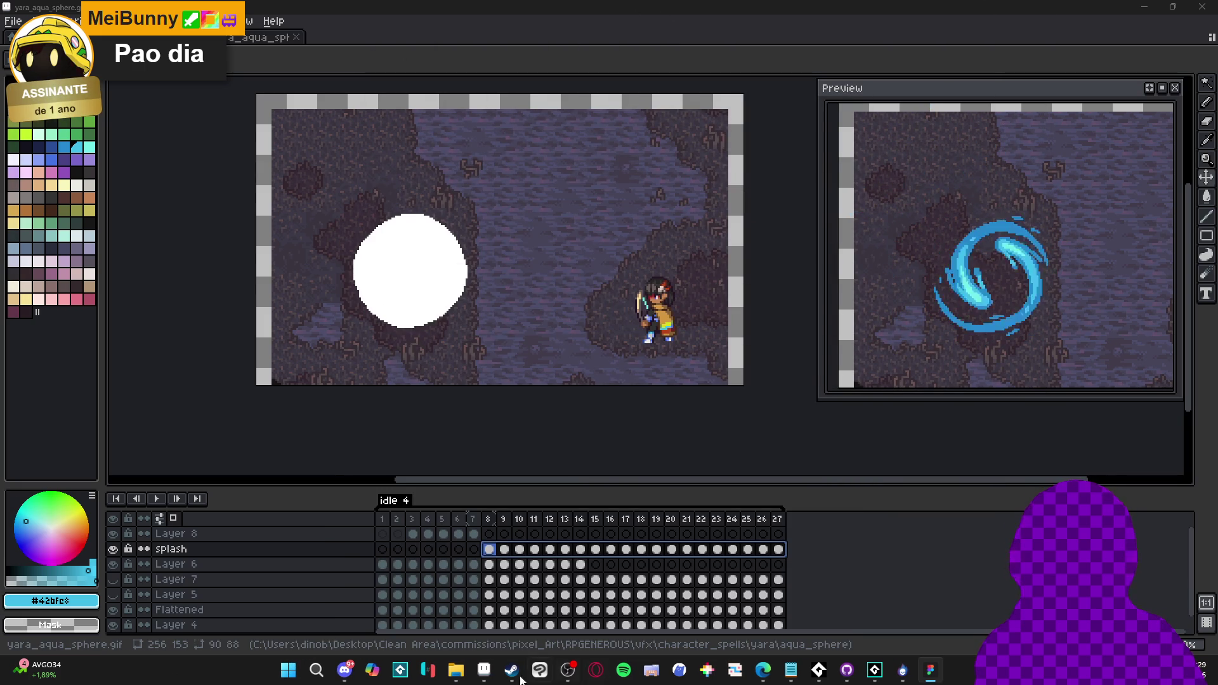
{"action": "left_click", "coordinate": [456, 670]}
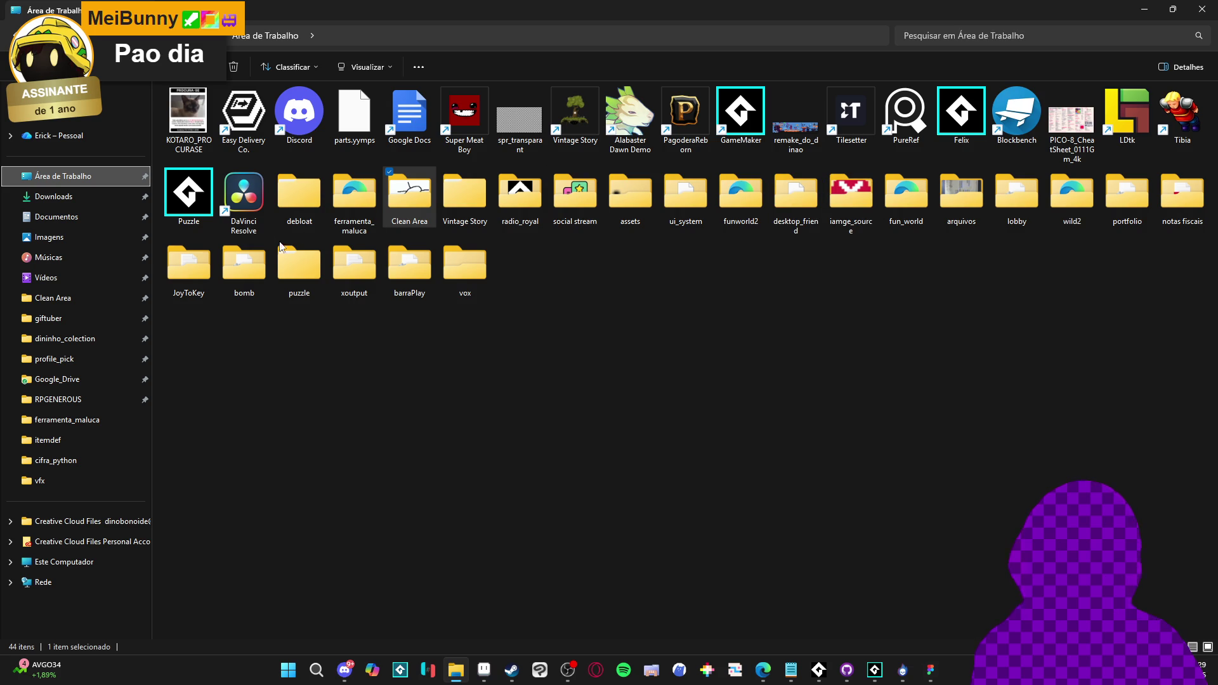
Go to the RPGENEROUS folder and briefly look inside the instagram and interface subfolders
{"action": "left_click", "coordinate": [57, 400]}
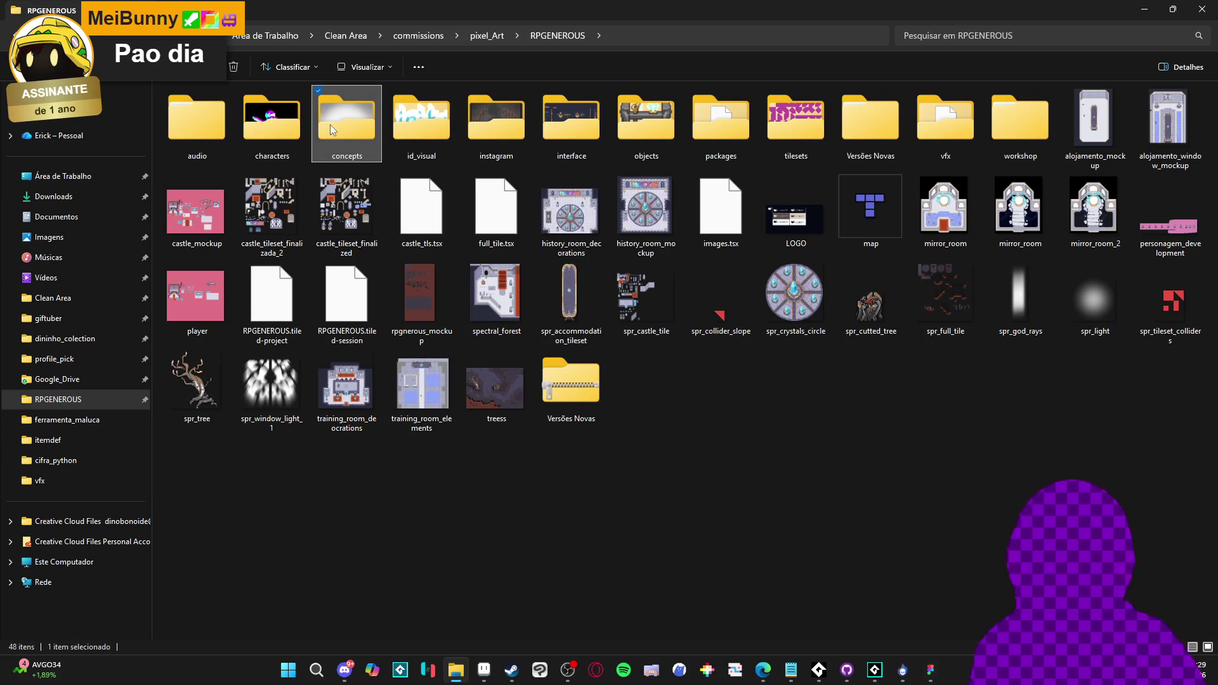
{"action": "key", "text": "Right"}
{"action": "key", "text": "Right"}
{"action": "key", "text": "Return"}
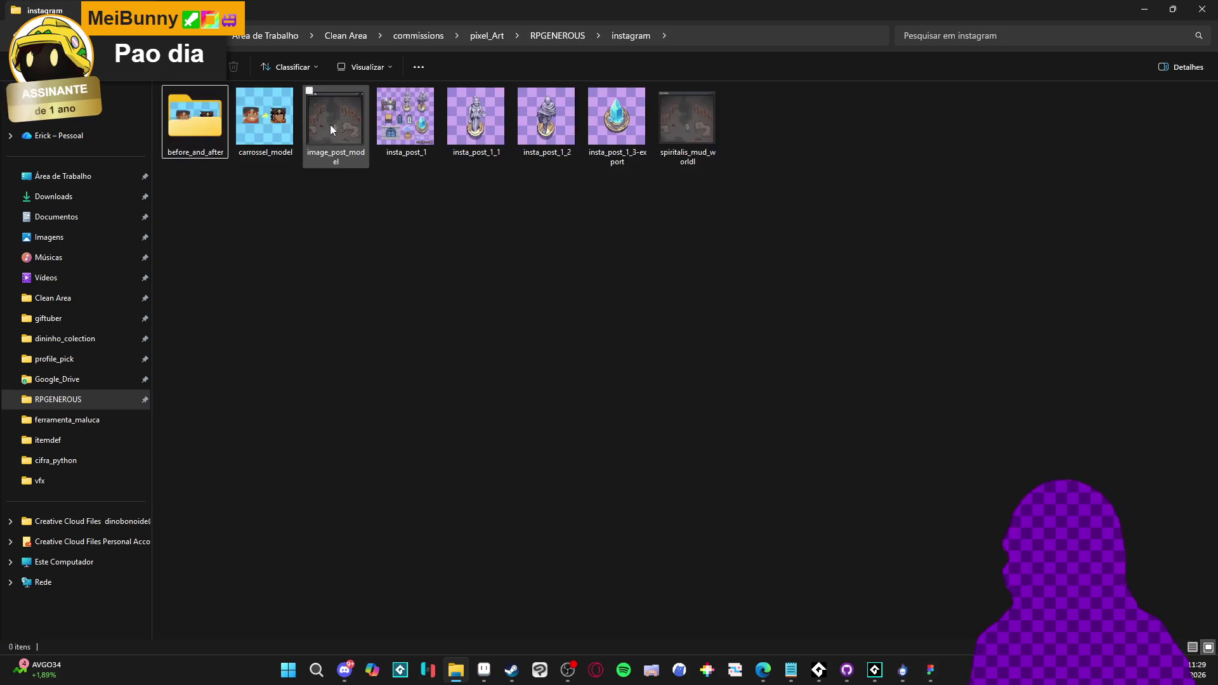
{"action": "key", "text": "BackSpace"}
{"action": "key", "text": "Right"}
{"action": "key", "text": "Return"}
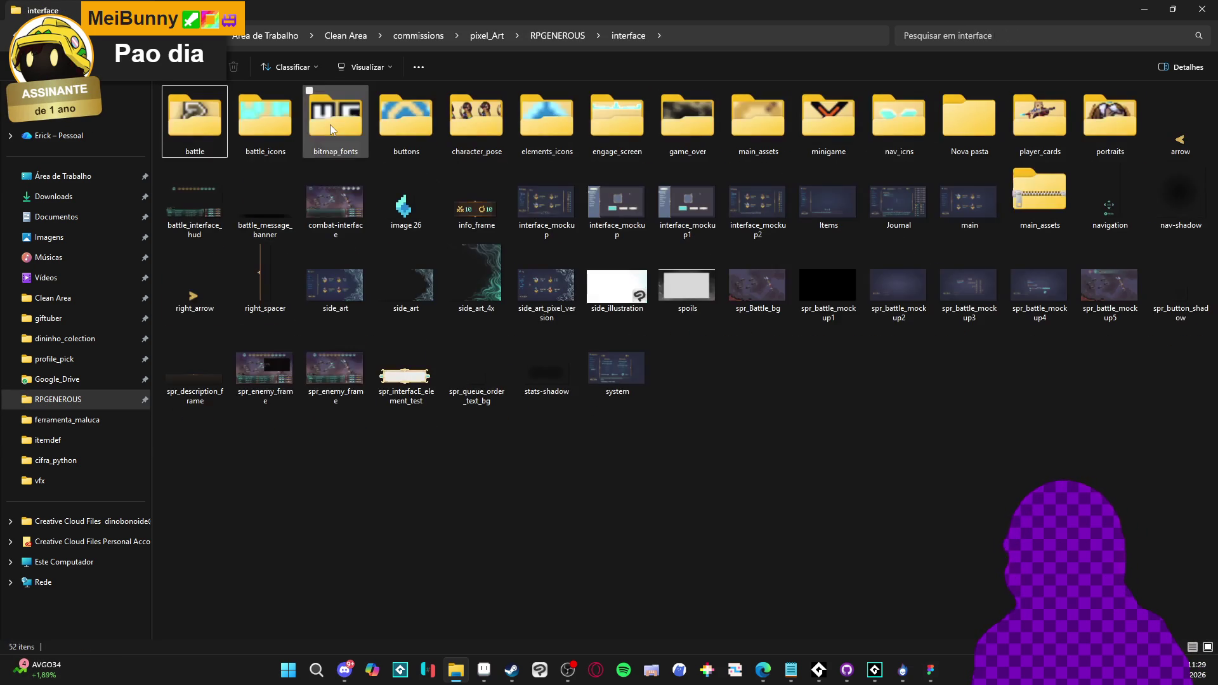
{"action": "key", "text": "BackSpace"}
Select the history_room_decorations Aseprite file in the RPGENEROUS folder
{"action": "key", "text": "Left"}
{"action": "key", "text": "Left"}
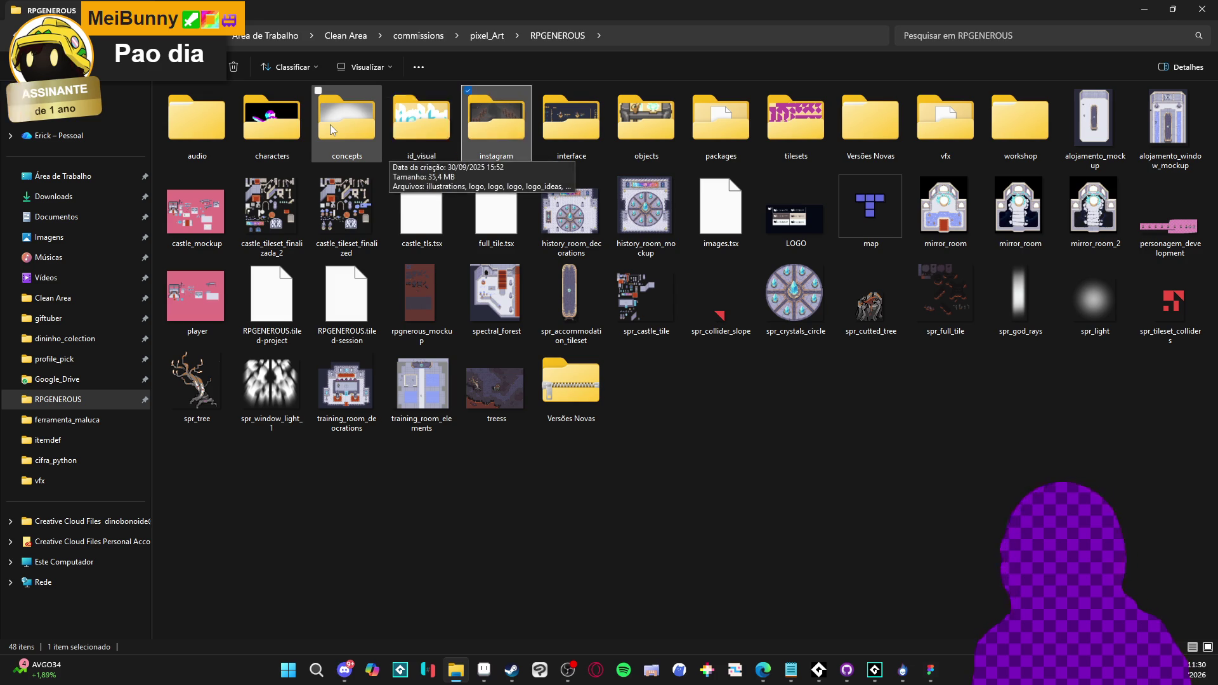
{"action": "key", "text": "Left"}
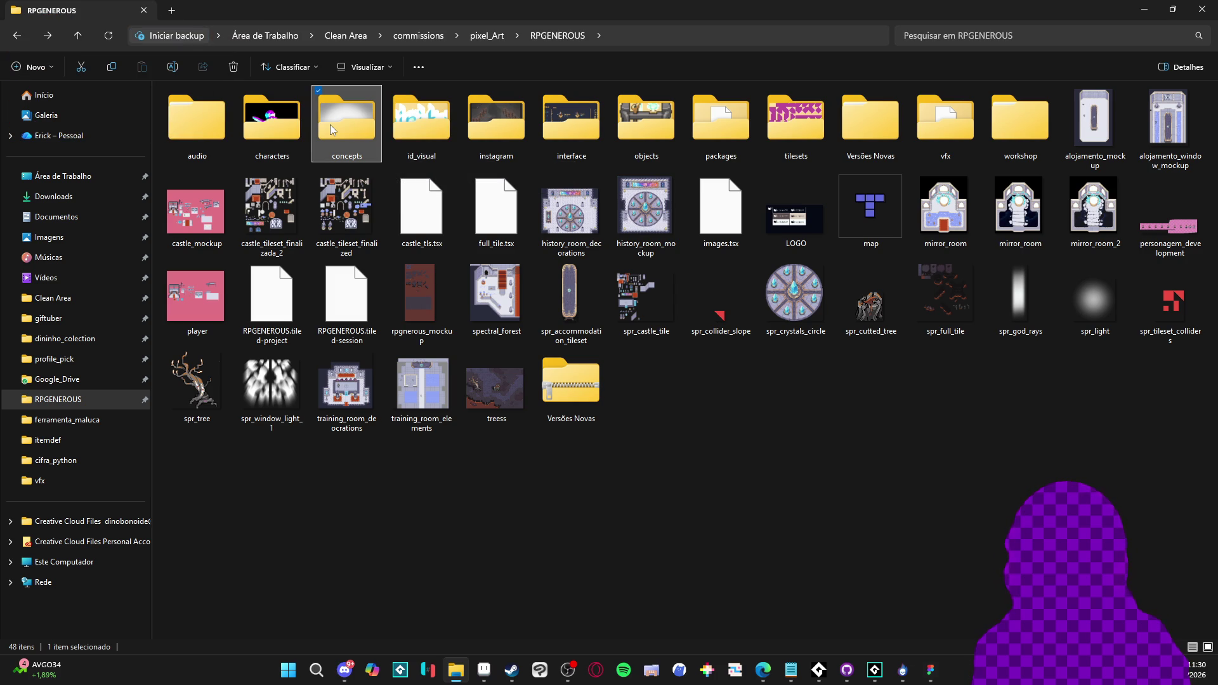
{"action": "mouse_move", "coordinate": [330, 124]}
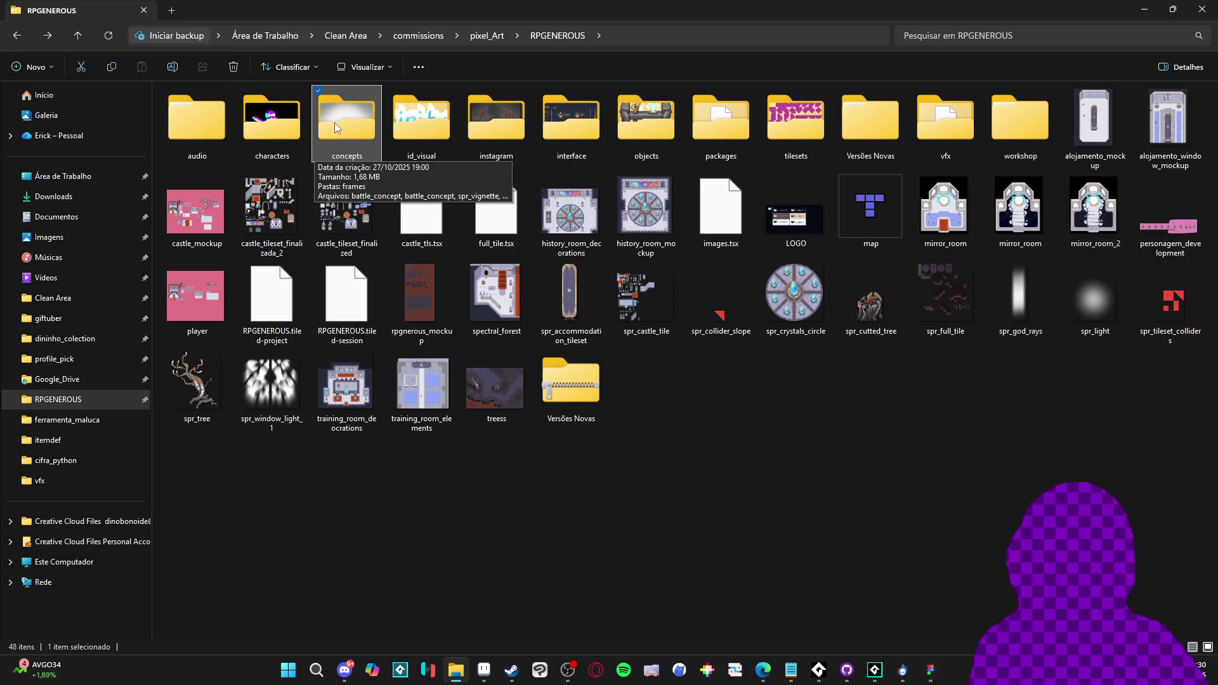
{"action": "left_click", "coordinate": [579, 240]}
{"action": "right_click", "coordinate": [578, 240]}
{"action": "left_click", "coordinate": [652, 530]}
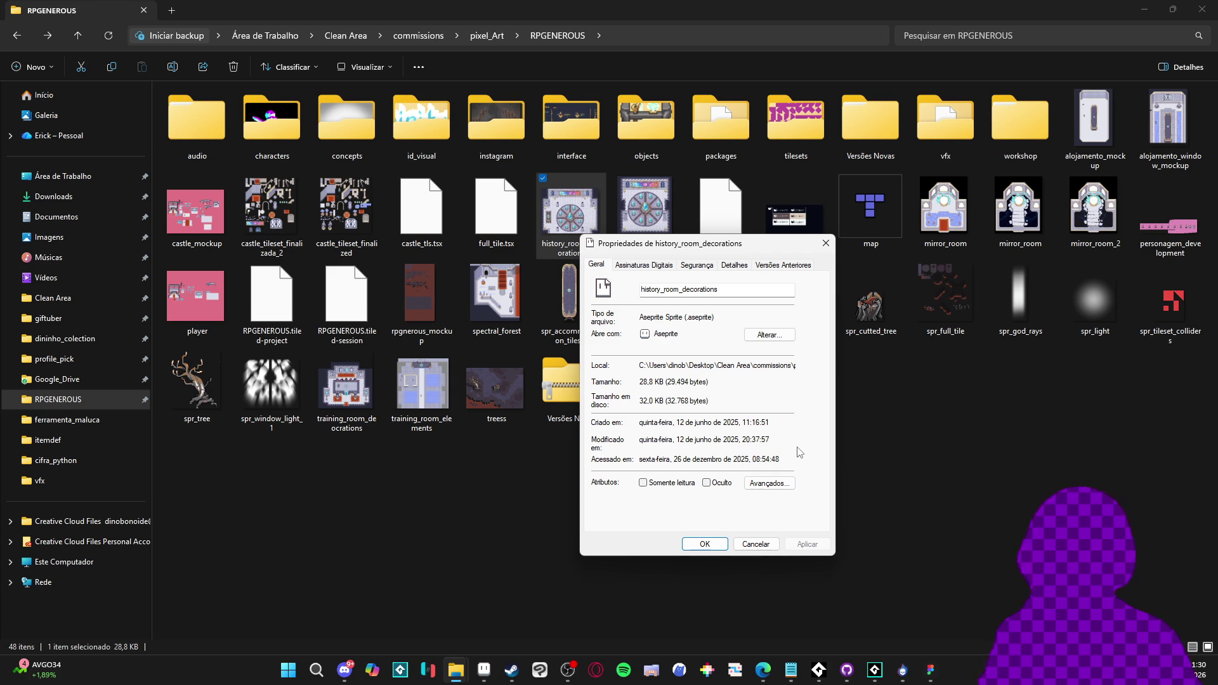
{"action": "left_click", "coordinate": [762, 548]}
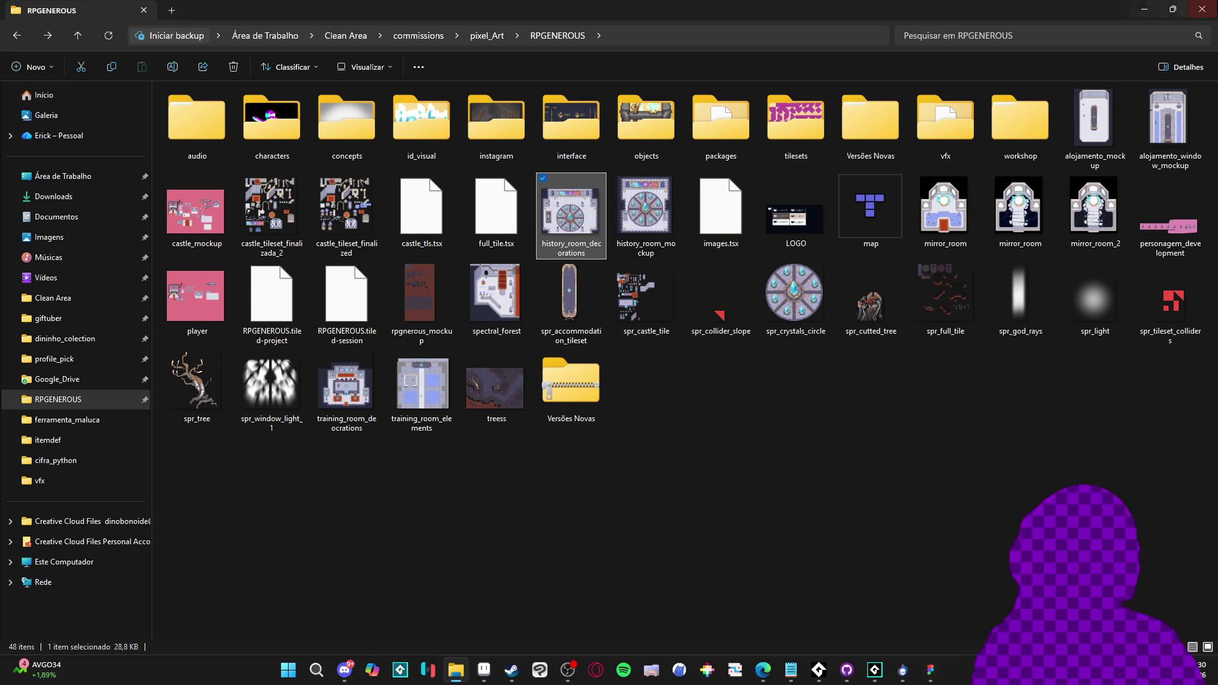
{"action": "right_click", "coordinate": [486, 401]}
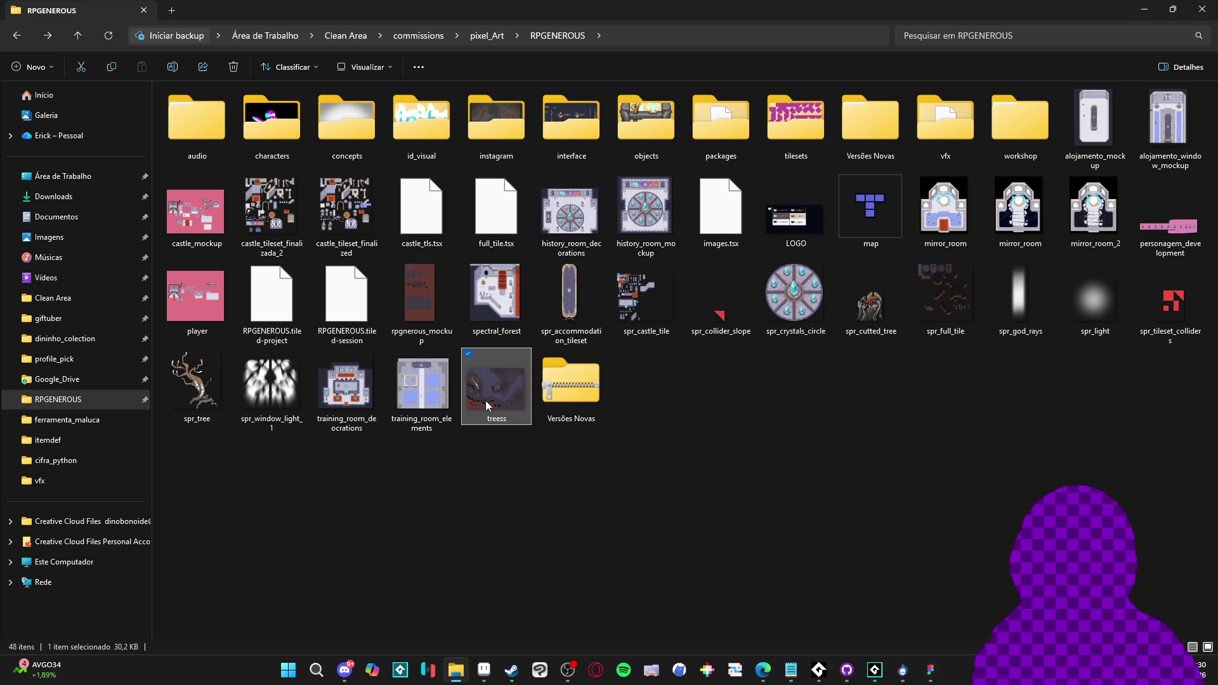
{"action": "left_click", "coordinate": [519, 389]}
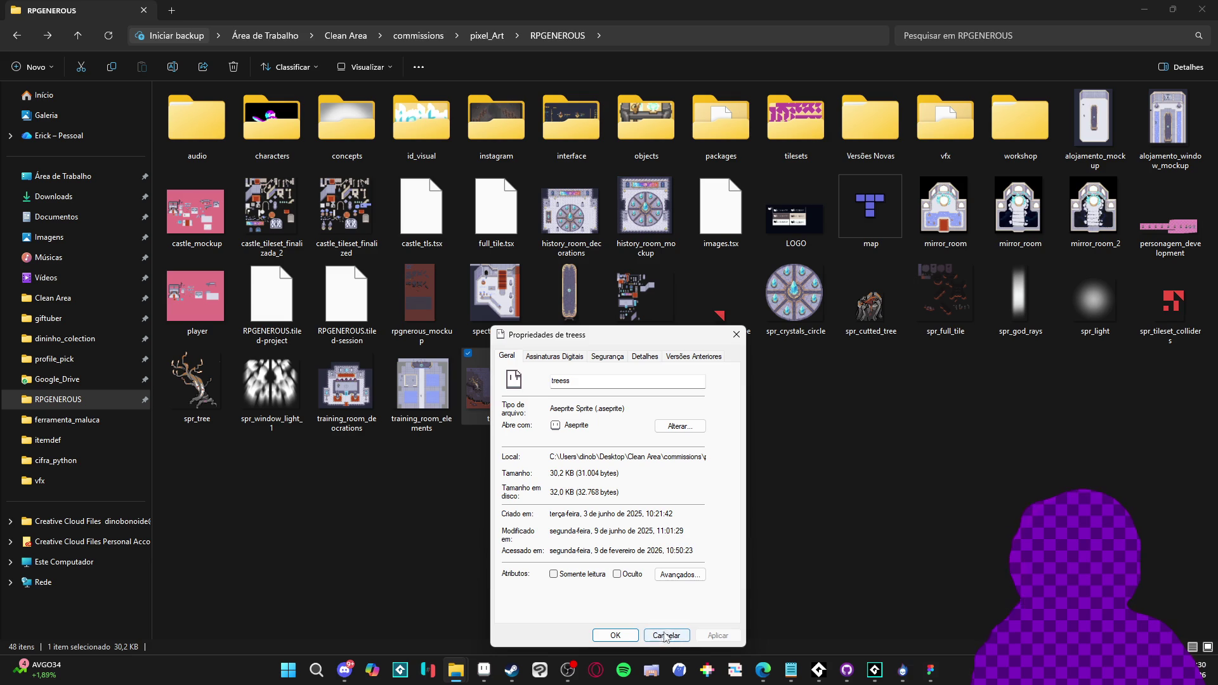
{"action": "left_click", "coordinate": [675, 638]}
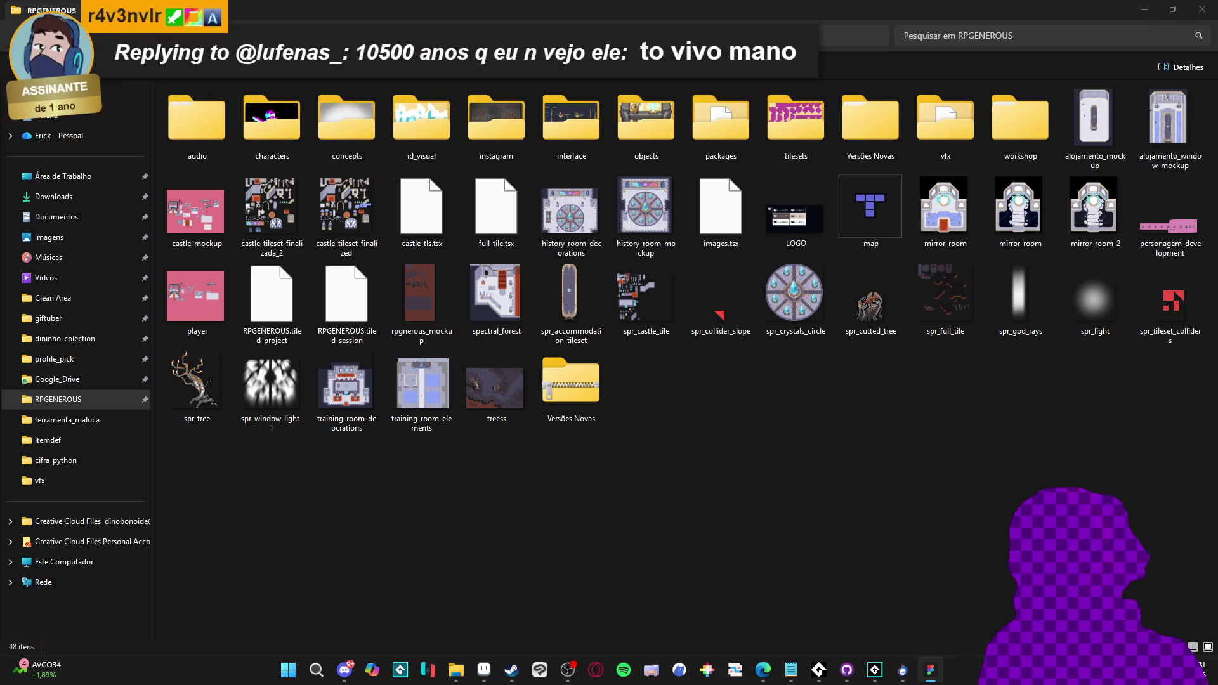
In Figma, find and select the plain combat-interface frame on the board
{"action": "key", "text": "alt+Tab"}
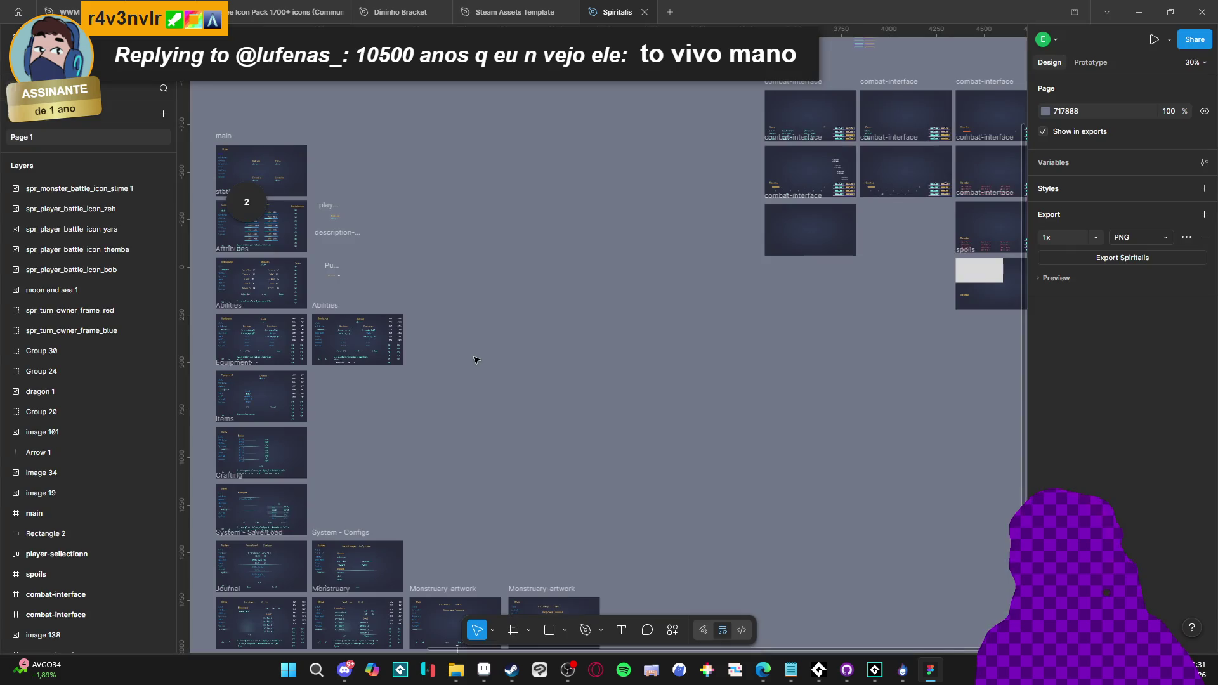
{"action": "scroll", "coordinate": [565, 399], "scroll_direction": "down", "scroll_amount": 3}
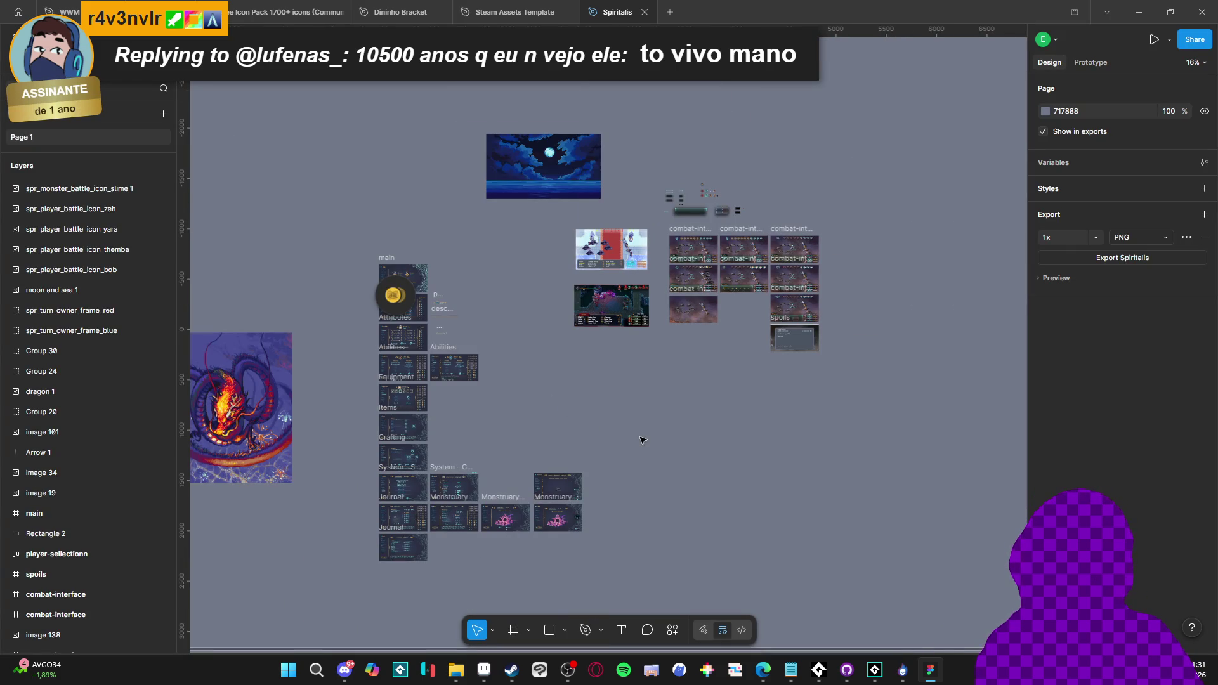
{"action": "scroll", "coordinate": [691, 389], "scroll_direction": "up", "scroll_amount": 5}
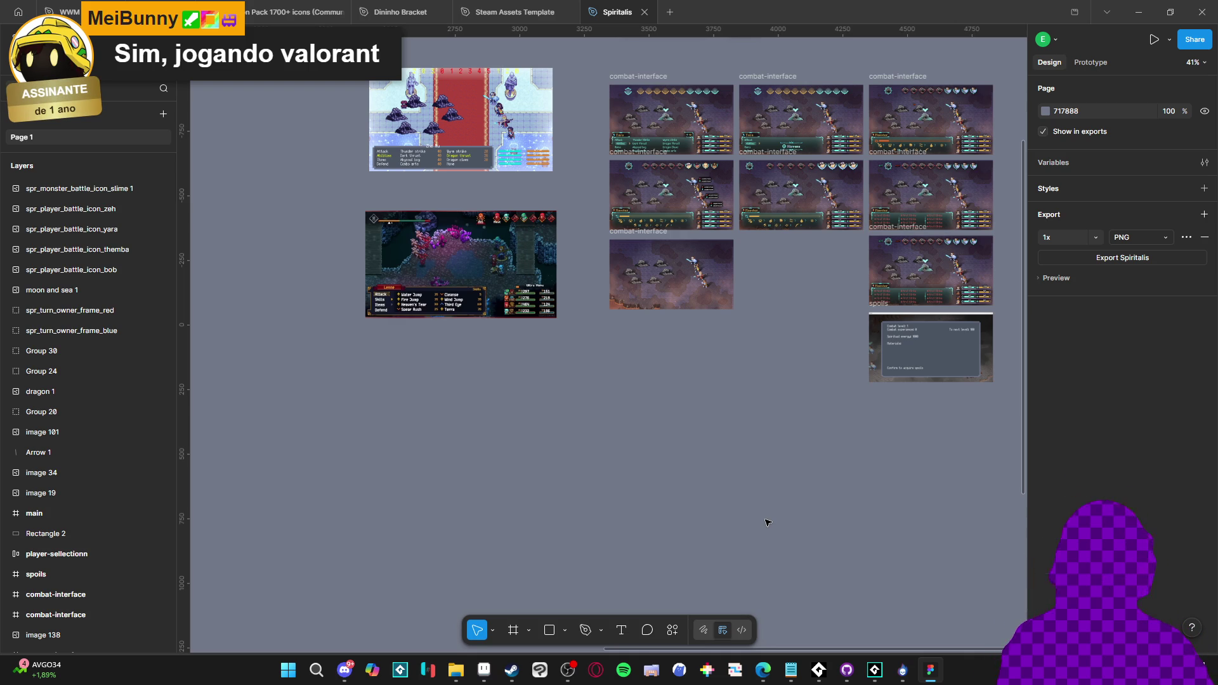
{"action": "scroll", "coordinate": [577, 467], "scroll_direction": "up", "scroll_amount": 5}
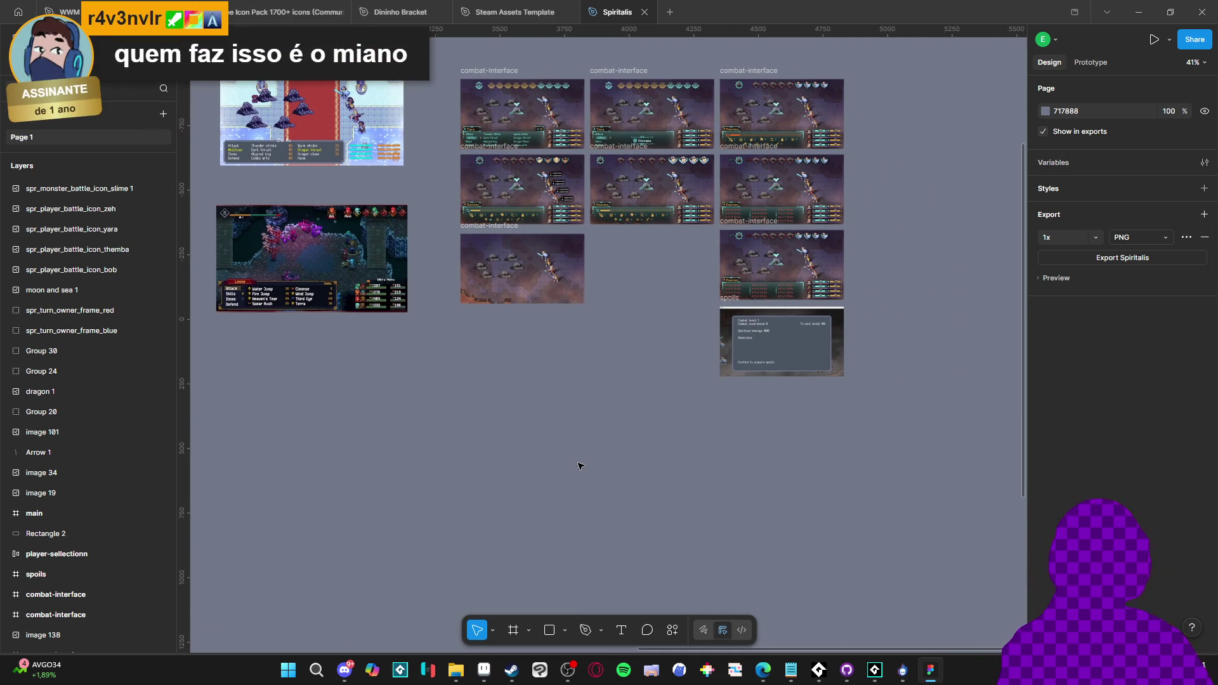
{"action": "scroll", "coordinate": [587, 389], "scroll_direction": "up", "scroll_amount": 4}
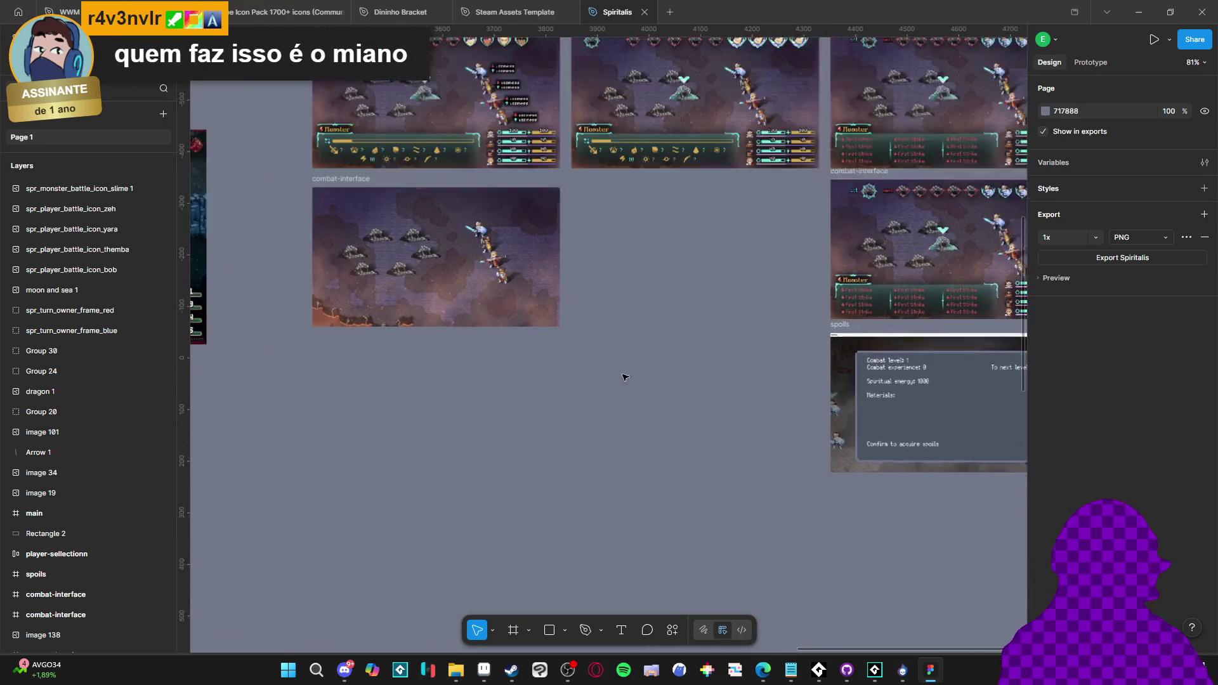
{"action": "scroll", "coordinate": [498, 441], "scroll_direction": "down", "scroll_amount": 5}
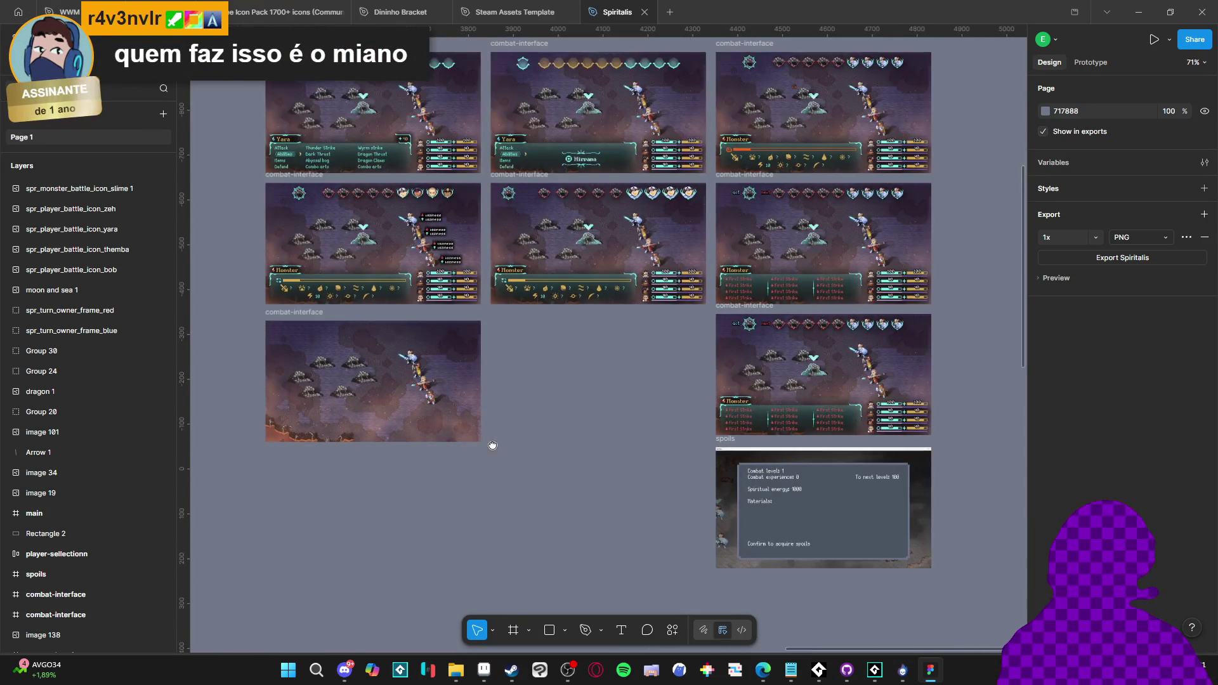
{"action": "scroll", "coordinate": [501, 453], "scroll_direction": "left", "scroll_amount": 2}
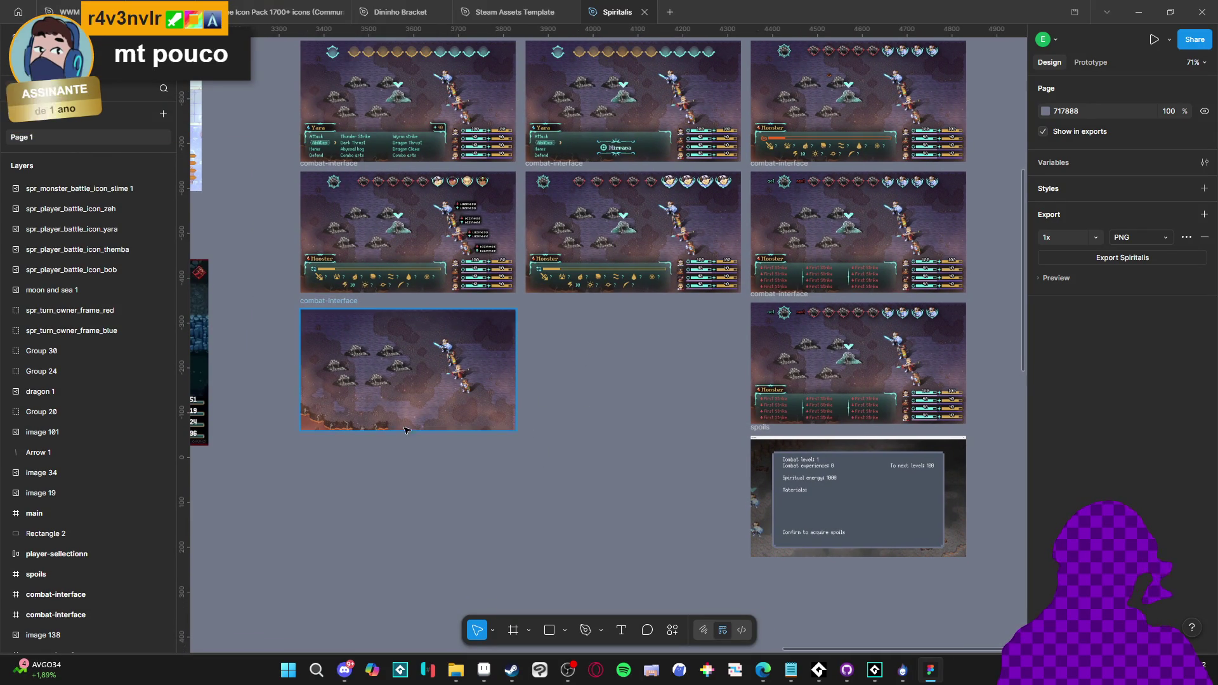
{"action": "scroll", "coordinate": [312, 351], "scroll_direction": "up", "scroll_amount": 8}
{"action": "scroll", "coordinate": [366, 271], "scroll_direction": "down", "scroll_amount": 3}
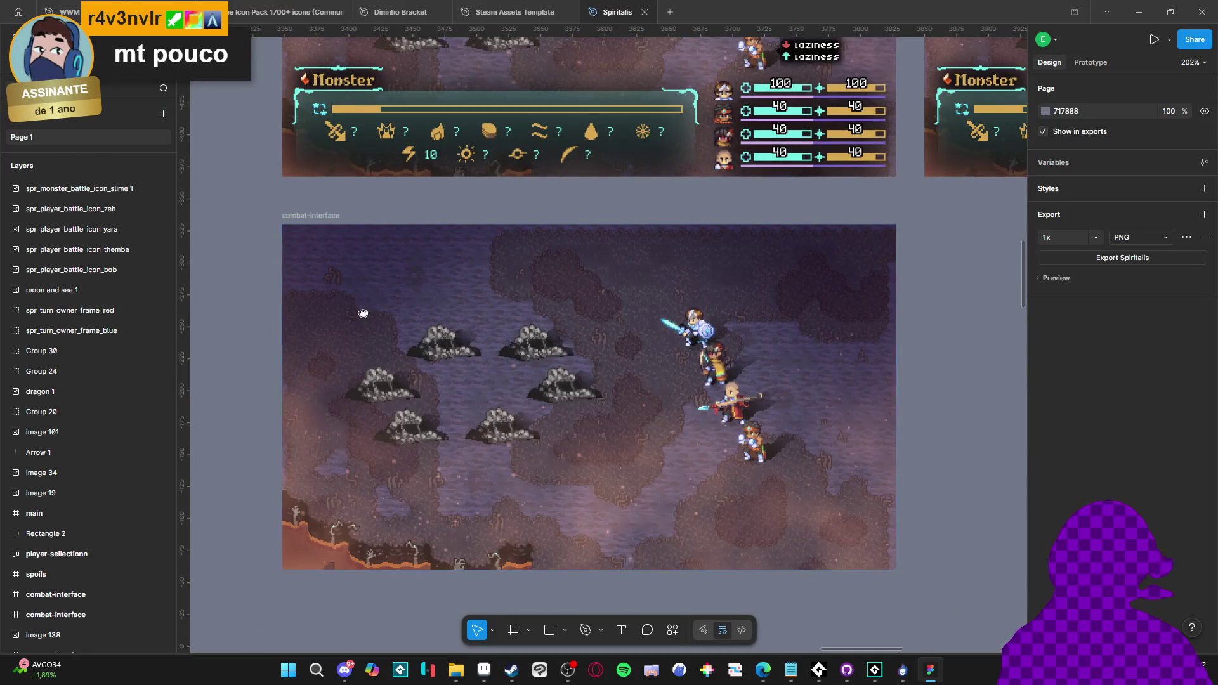
{"action": "scroll", "coordinate": [702, 402], "scroll_direction": "right", "scroll_amount": 3}
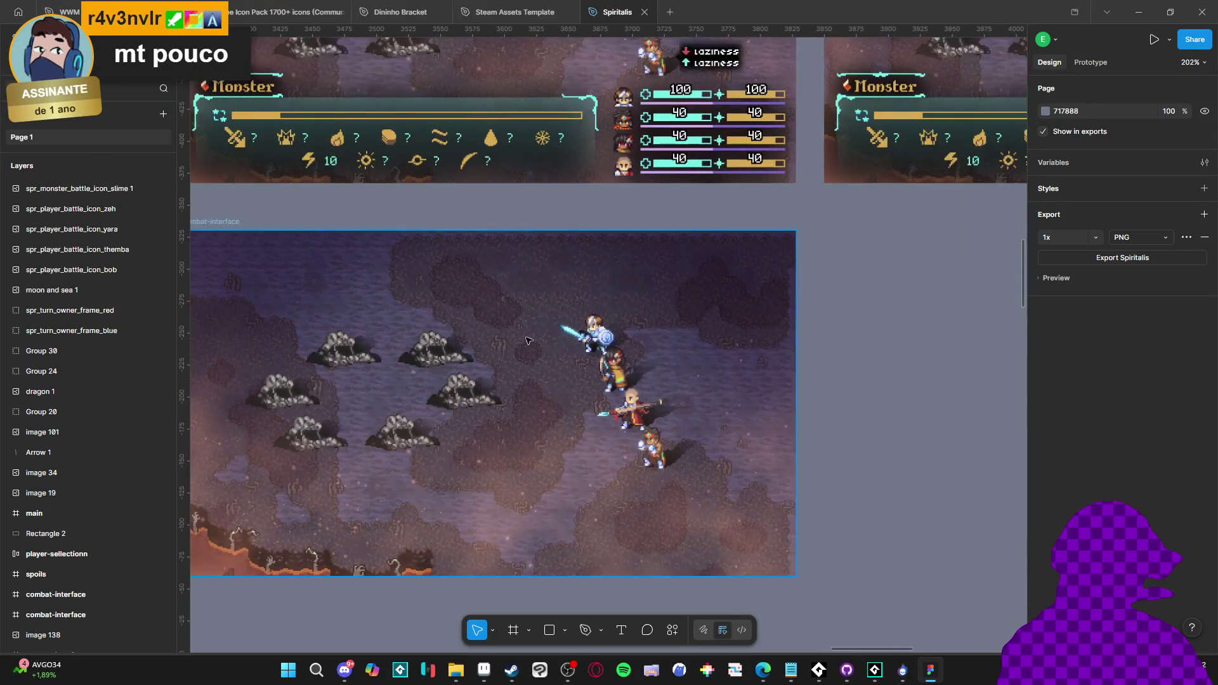
{"action": "scroll", "coordinate": [709, 446], "scroll_direction": "up", "scroll_amount": 4}
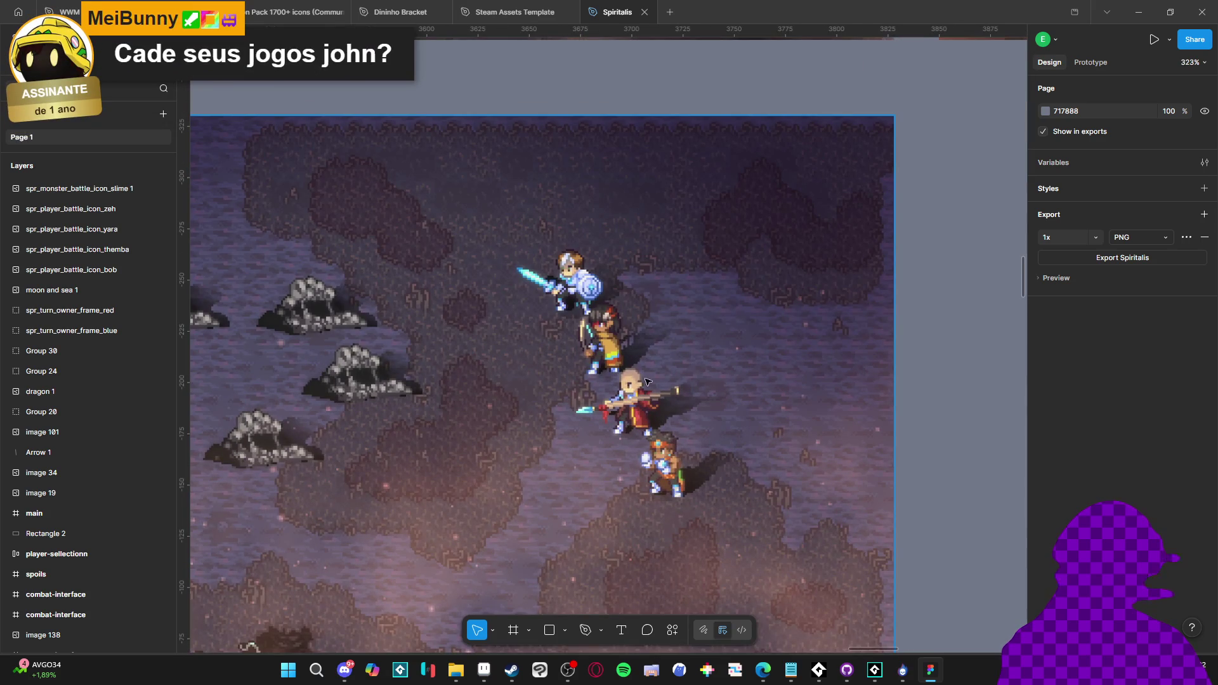
{"action": "scroll", "coordinate": [650, 387], "scroll_direction": "down", "scroll_amount": 4}
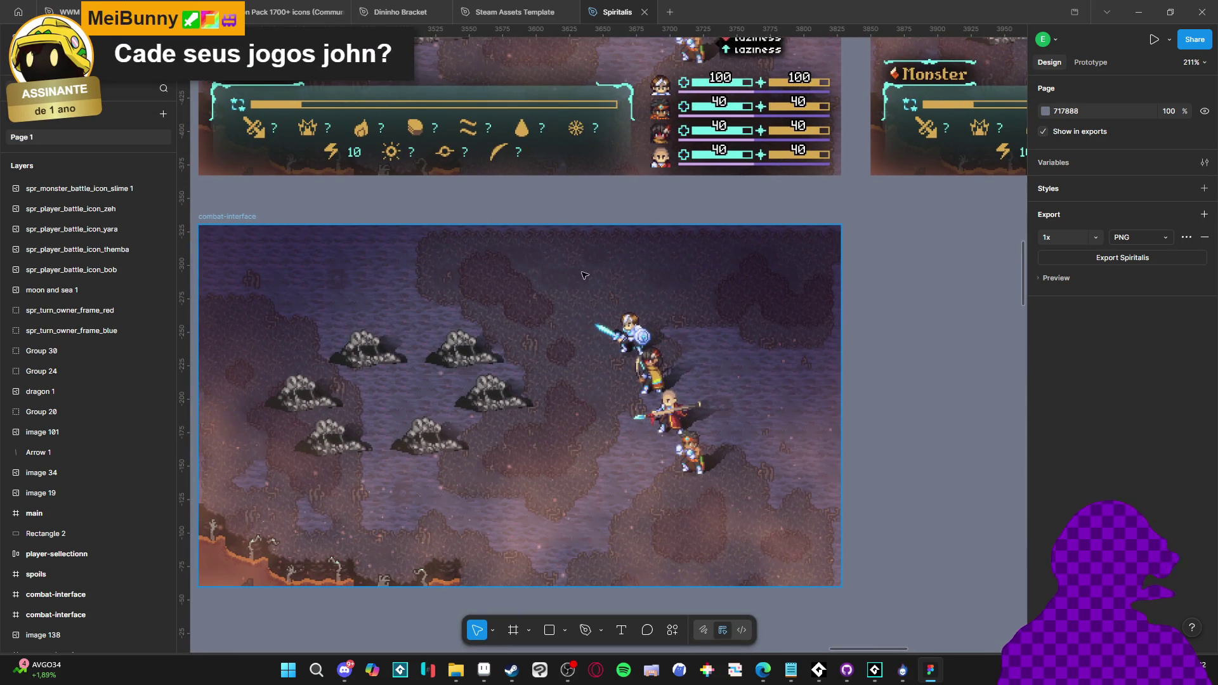
{"action": "mouse_move", "coordinate": [504, 385]}
{"action": "left_mouse_down"}
{"action": "mouse_move", "coordinate": [607, 406]}
{"action": "mouse_move", "coordinate": [628, 354]}
{"action": "mouse_move", "coordinate": [558, 410]}
{"action": "left_mouse_up"}
{"action": "scroll", "coordinate": [628, 354], "scroll_direction": "down", "scroll_amount": 2}
{"action": "scroll", "coordinate": [558, 410], "scroll_direction": "down", "scroll_amount": 3}
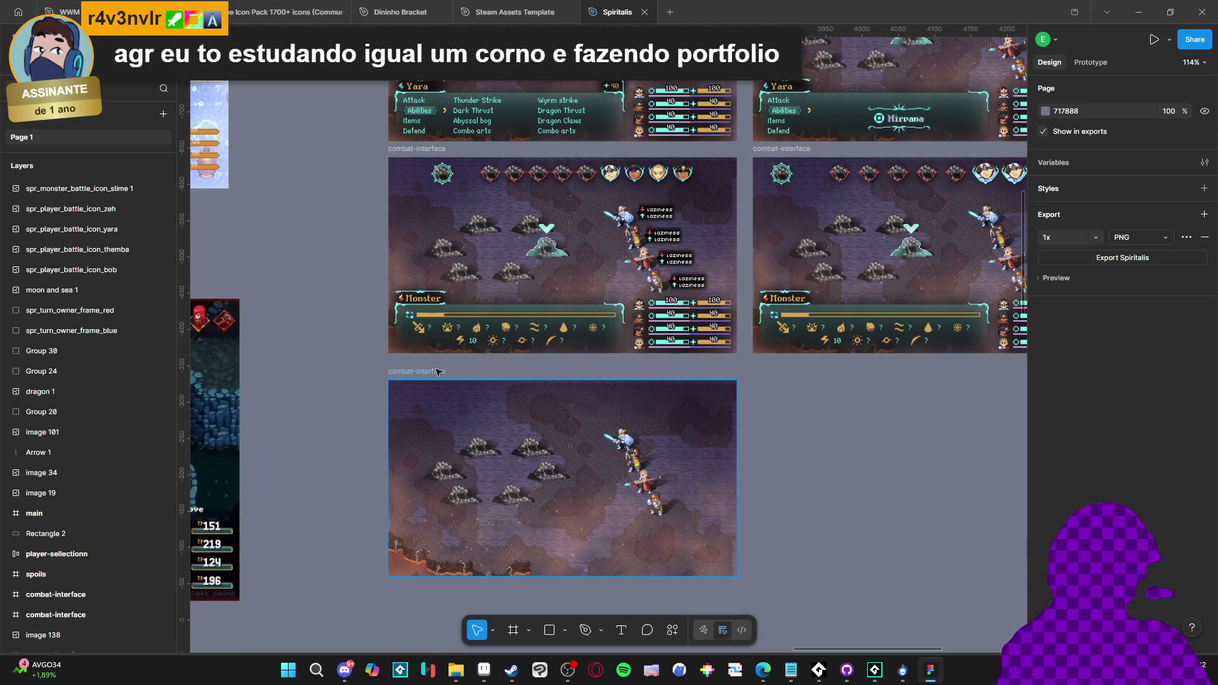
{"action": "left_click", "coordinate": [437, 370]}
Duplicate the frame with Ctrl+D and drag the copy down and left
{"action": "scroll", "coordinate": [460, 434], "scroll_direction": "down", "scroll_amount": 2}
{"action": "scroll", "coordinate": [460, 433], "scroll_direction": "right", "scroll_amount": 1}
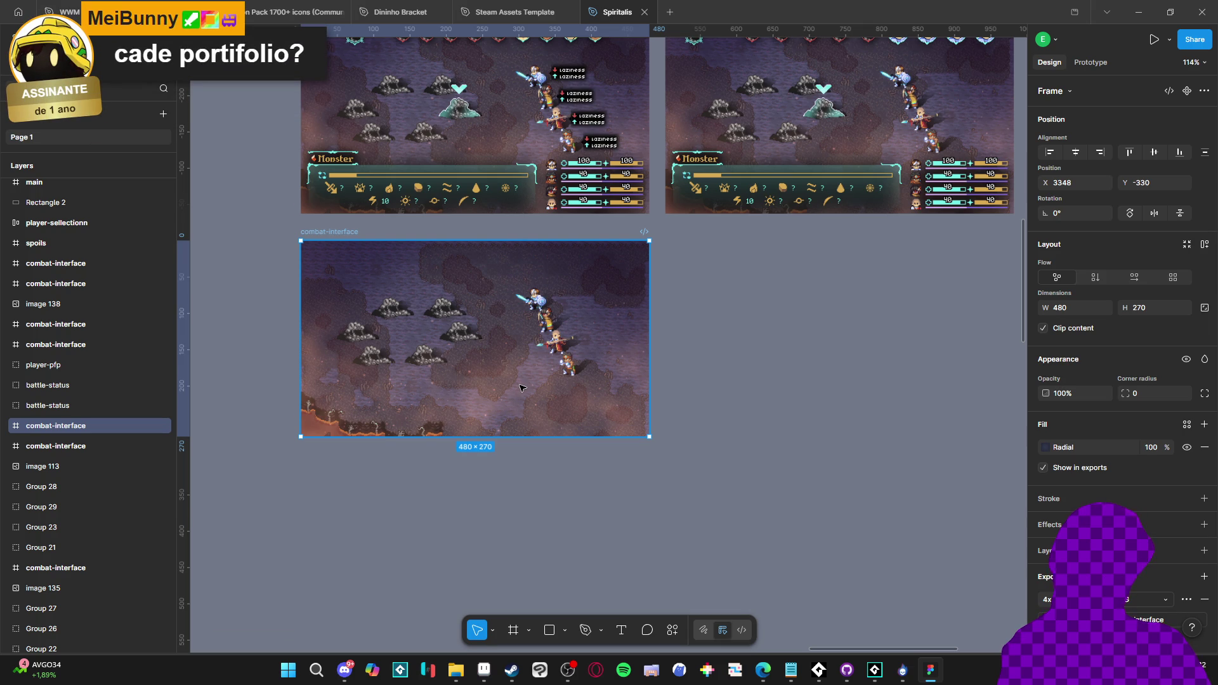
{"action": "scroll", "coordinate": [513, 396], "scroll_direction": "down", "scroll_amount": 2}
{"action": "scroll", "coordinate": [508, 356], "scroll_direction": "left", "scroll_amount": 2}
{"action": "scroll", "coordinate": [502, 285], "scroll_direction": "up", "scroll_amount": 2}
{"action": "key", "text": "ctrl+d"}
{"action": "scroll", "coordinate": [497, 254], "scroll_direction": "right", "scroll_amount": 5}
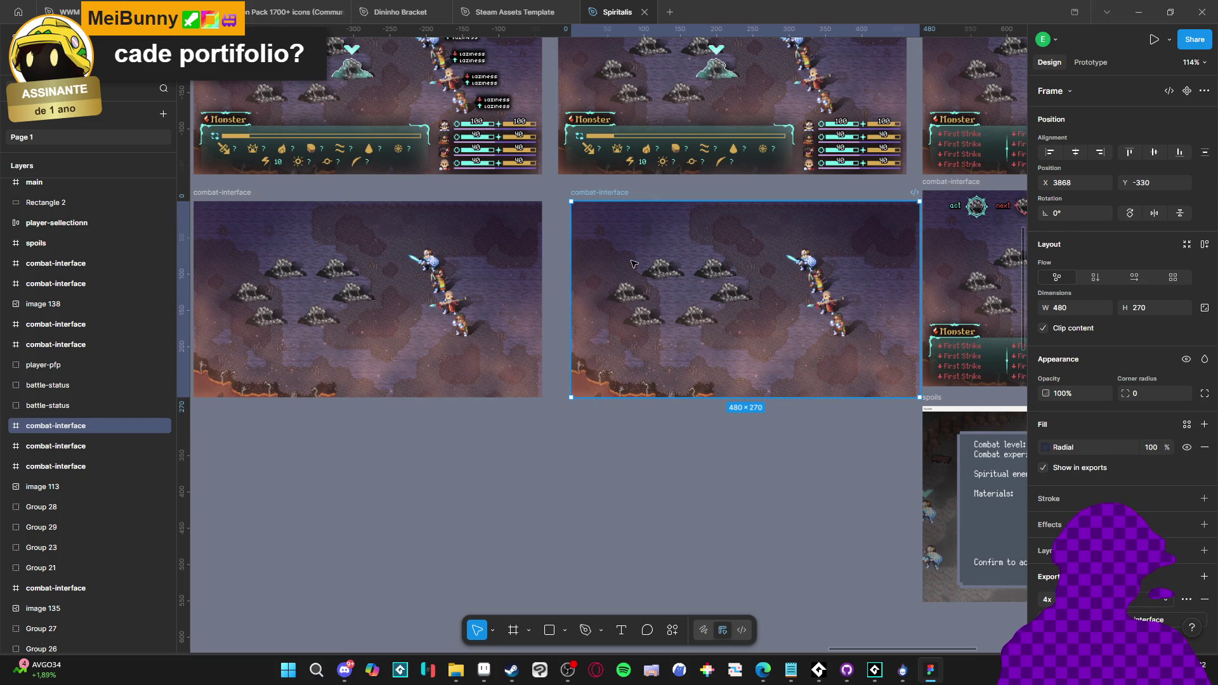
{"action": "mouse_move", "coordinate": [633, 264]}
{"action": "left_mouse_down"}
{"action": "mouse_move", "coordinate": [380, 457]}
{"action": "mouse_move", "coordinate": [396, 464]}
{"action": "mouse_move", "coordinate": [322, 377]}
{"action": "left_mouse_up"}
Drag the copied frame beside the spoils panel, align it with that panel, and deselect it
{"action": "scroll", "coordinate": [362, 401], "scroll_direction": "right", "scroll_amount": 5}
{"action": "scroll", "coordinate": [362, 401], "scroll_direction": "right", "scroll_amount": 7}
{"action": "scroll", "coordinate": [361, 401], "scroll_direction": "up", "scroll_amount": 2}
{"action": "left_click_drag", "start_coordinate": [274, 482], "coordinate": [408, 451]}
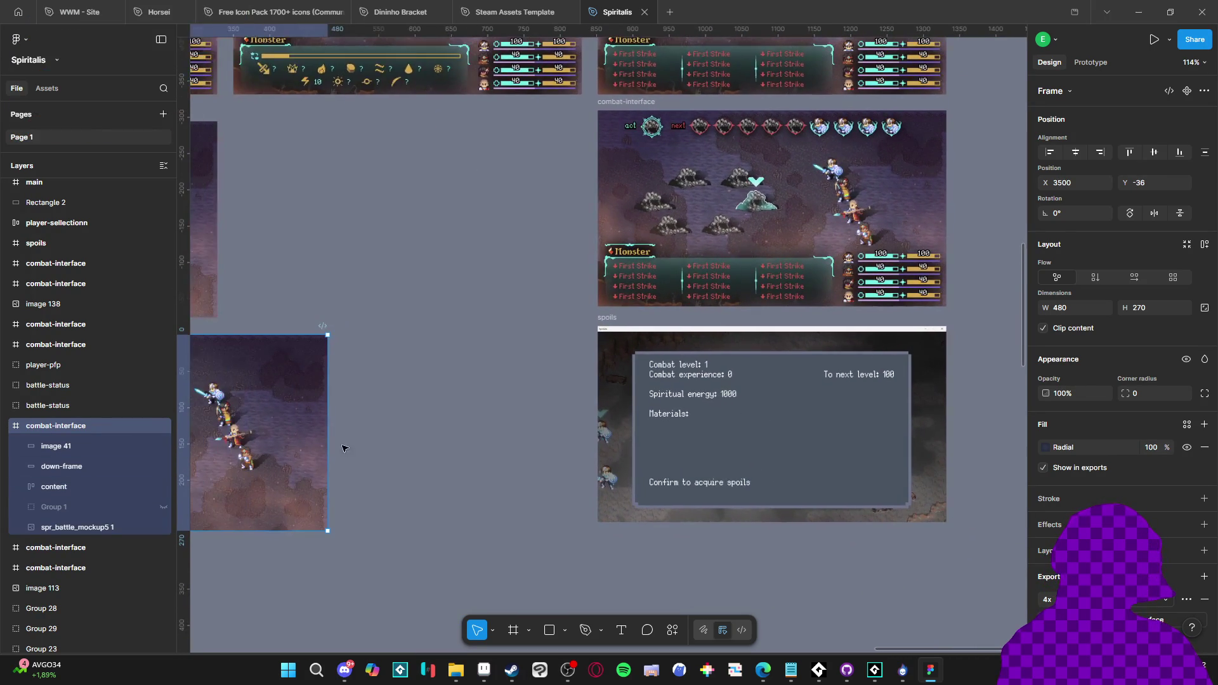
{"action": "mouse_move", "coordinate": [275, 438]}
{"action": "left_mouse_down"}
{"action": "mouse_move", "coordinate": [517, 442]}
{"action": "mouse_move", "coordinate": [289, 502]}
{"action": "mouse_move", "coordinate": [1016, 492]}
{"action": "left_mouse_up"}
{"action": "mouse_move", "coordinate": [808, 493]}
{"action": "left_mouse_down"}
{"action": "mouse_move", "coordinate": [562, 397]}
{"action": "mouse_move", "coordinate": [572, 415]}
{"action": "mouse_move", "coordinate": [615, 423]}
{"action": "left_mouse_up"}
{"action": "scroll", "coordinate": [656, 410], "scroll_direction": "up", "scroll_amount": 2}
{"action": "scroll", "coordinate": [656, 410], "scroll_direction": "up", "scroll_amount": 1}
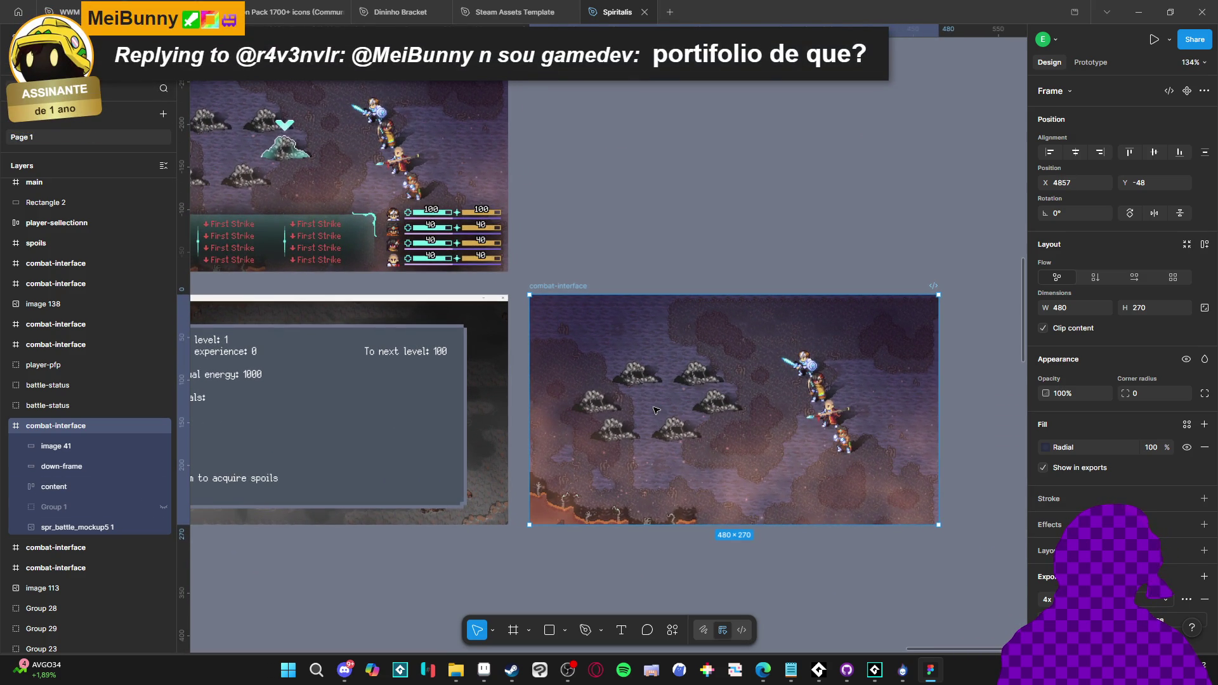
{"action": "left_click", "coordinate": [603, 545]}
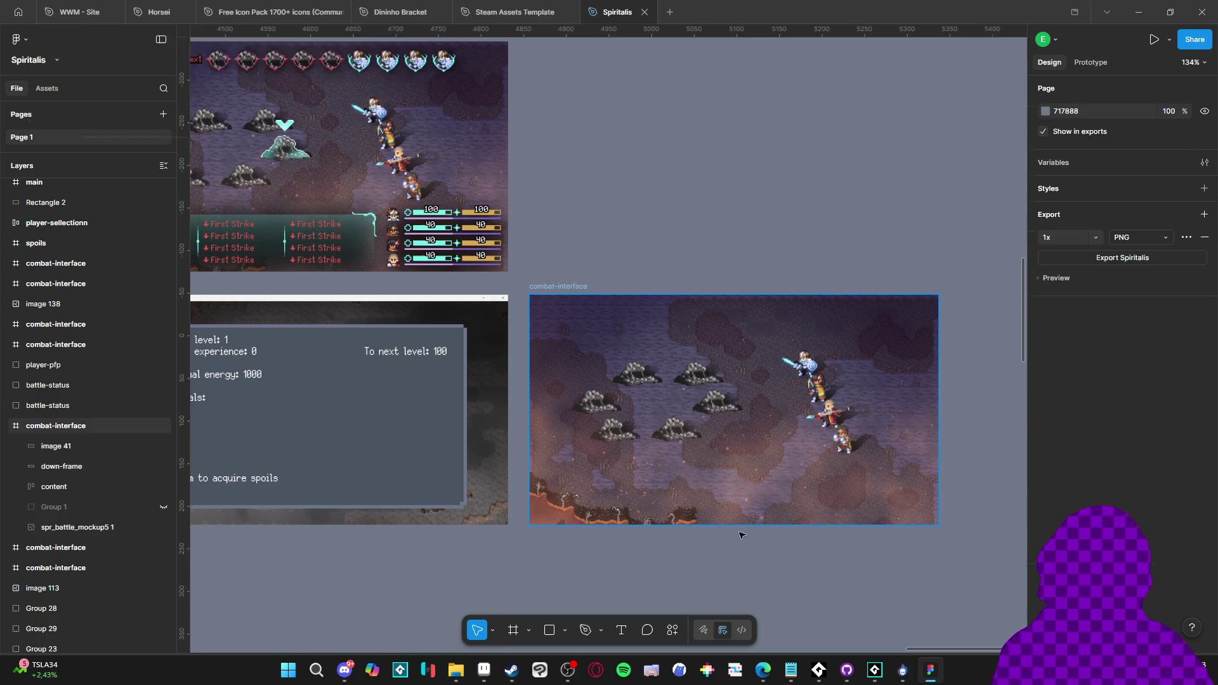
Delete the image 41 layer from the copied combat-interface frame
{"action": "left_click", "coordinate": [606, 464]}
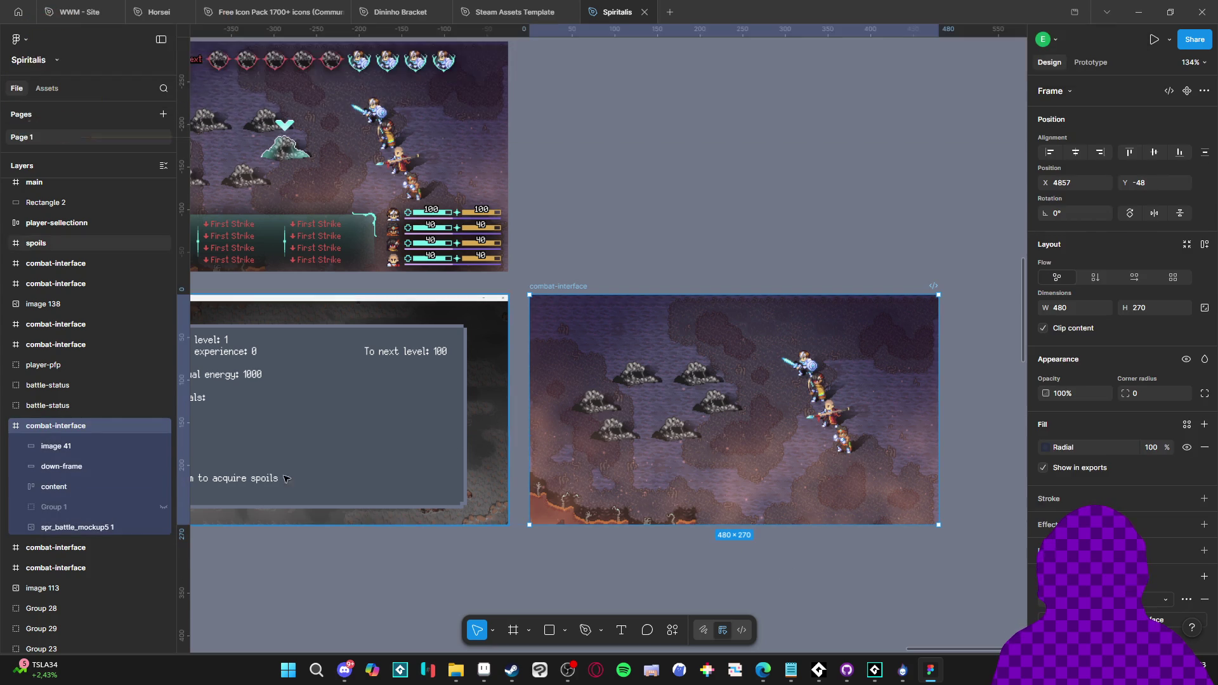
{"action": "left_click", "coordinate": [67, 449]}
{"action": "left_click", "coordinate": [55, 465]}
{"action": "left_click", "coordinate": [57, 446]}
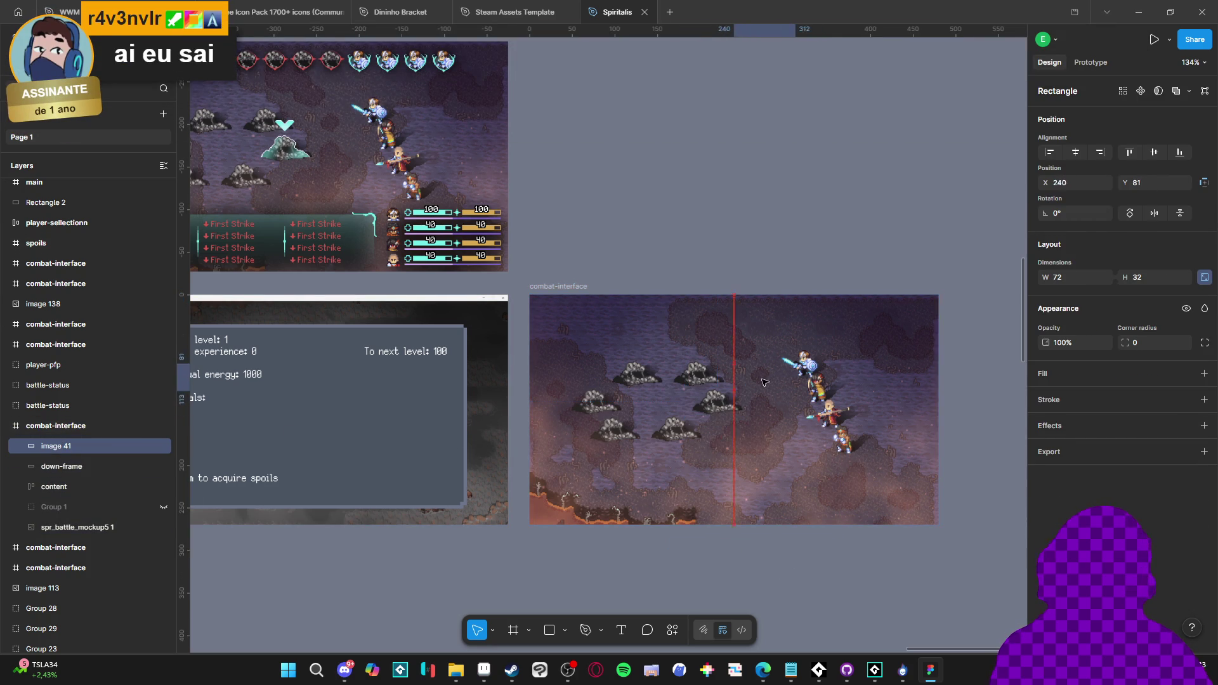
{"action": "left_click", "coordinate": [166, 428]}
{"action": "left_click", "coordinate": [83, 448]}
{"action": "key", "text": "Delete"}
Delete the down-frame, content and Group 1 layers, keeping only the spr_battle_mockup5 1 background
{"action": "left_click", "coordinate": [65, 449]}
{"action": "key", "text": "Delete"}
{"action": "left_click", "coordinate": [67, 448]}
{"action": "key", "text": "Delete"}
{"action": "left_click", "coordinate": [71, 451]}
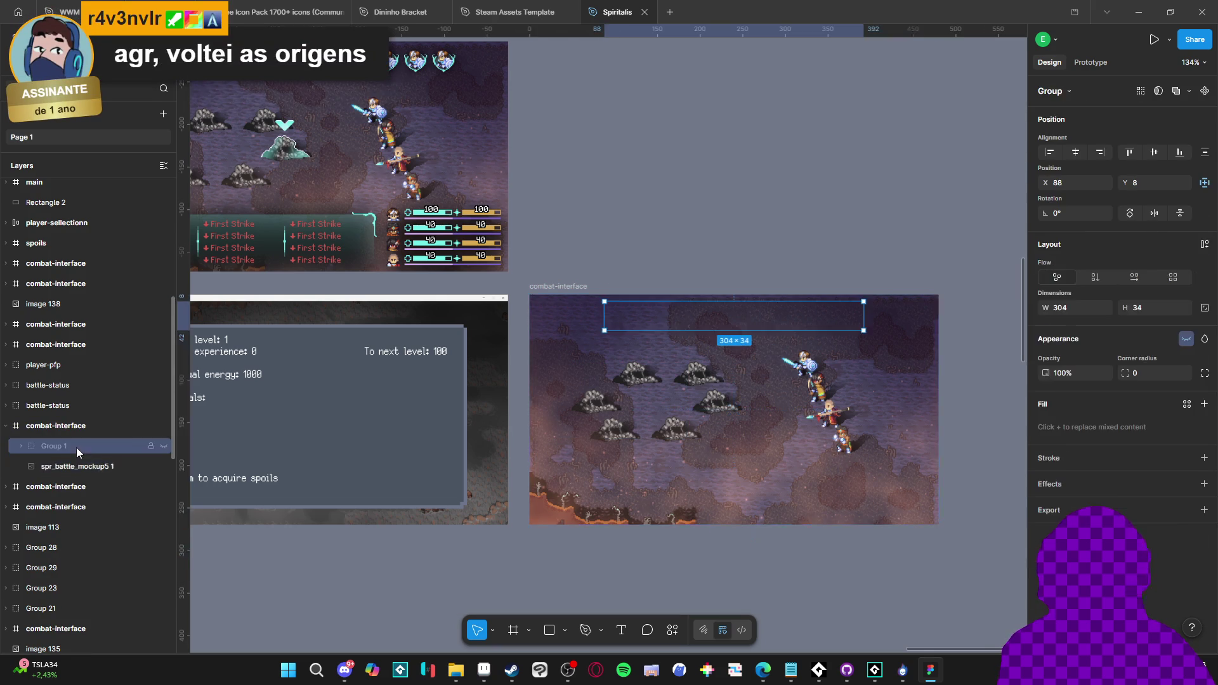
{"action": "key", "text": "Delete"}
{"action": "left_click", "coordinate": [74, 445]}
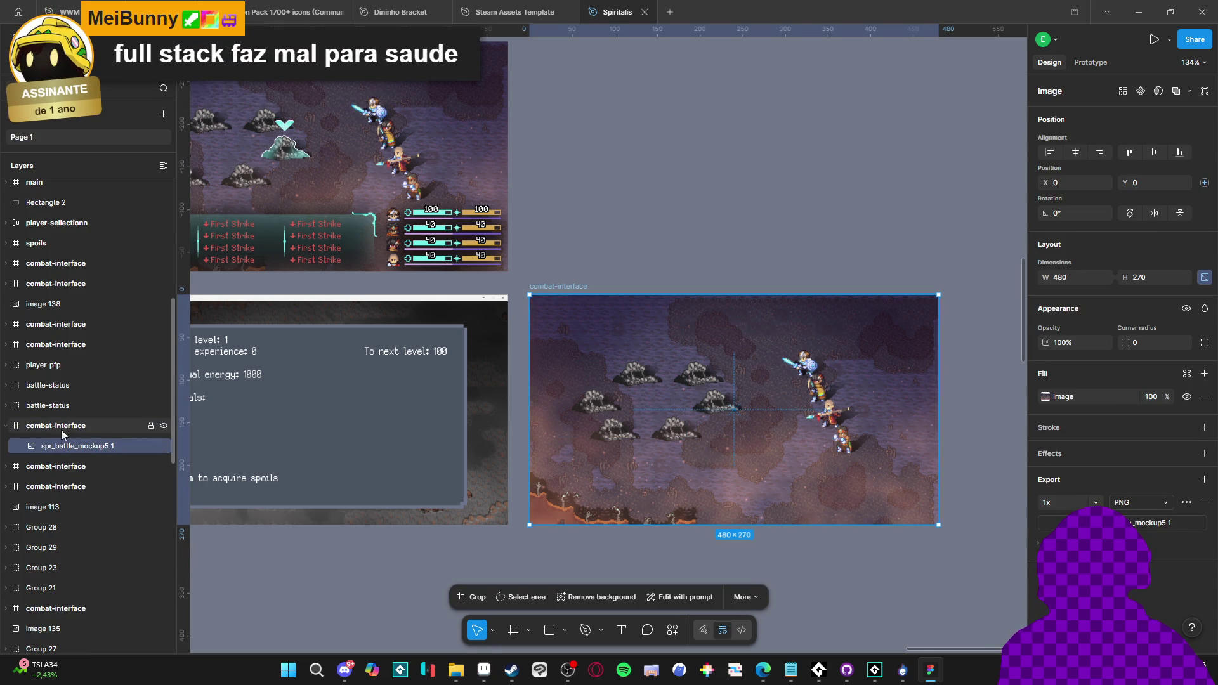
{"action": "left_click", "coordinate": [58, 425]}
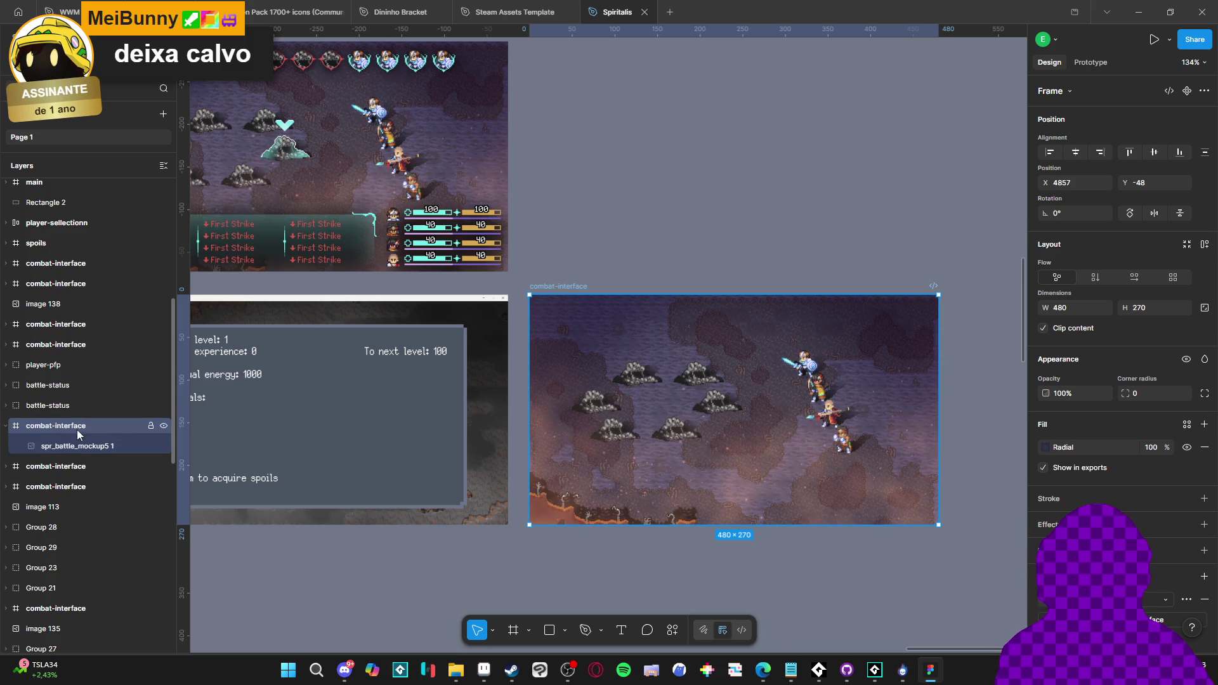
Rename the copied frame to 'spolios'
{"action": "double_click", "coordinate": [78, 427]}
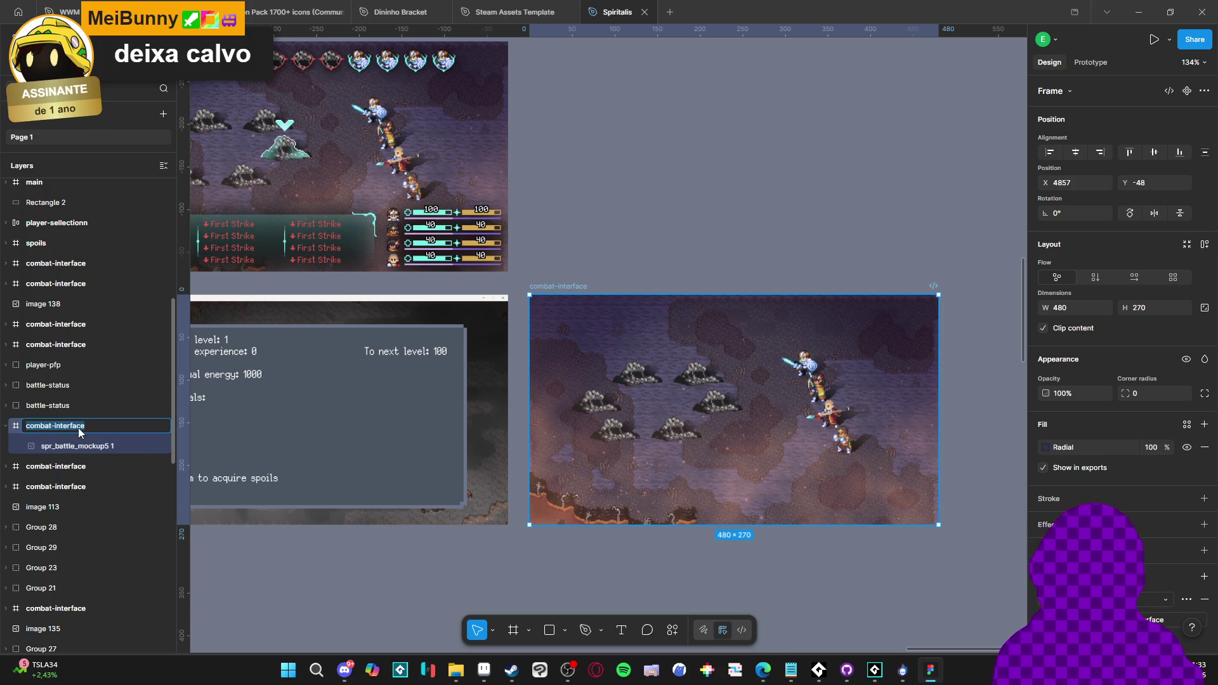
{"action": "type", "text": "spoli"}
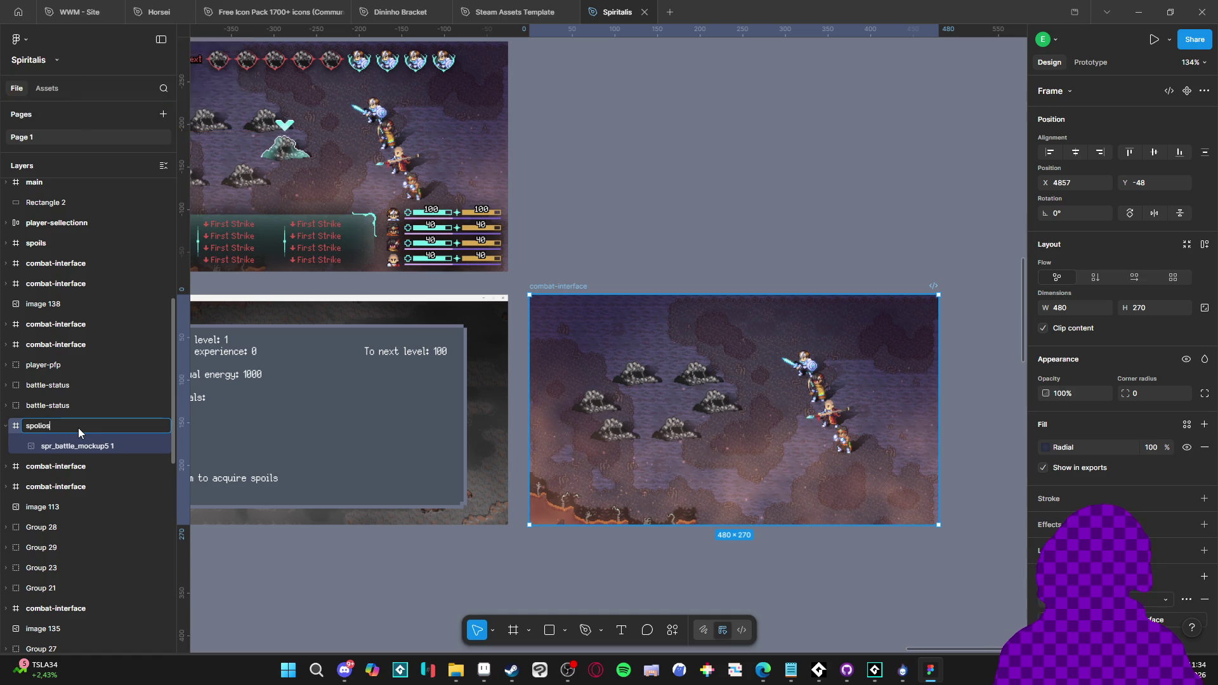
{"action": "type", "text": "os"}
{"action": "key", "text": "Return"}
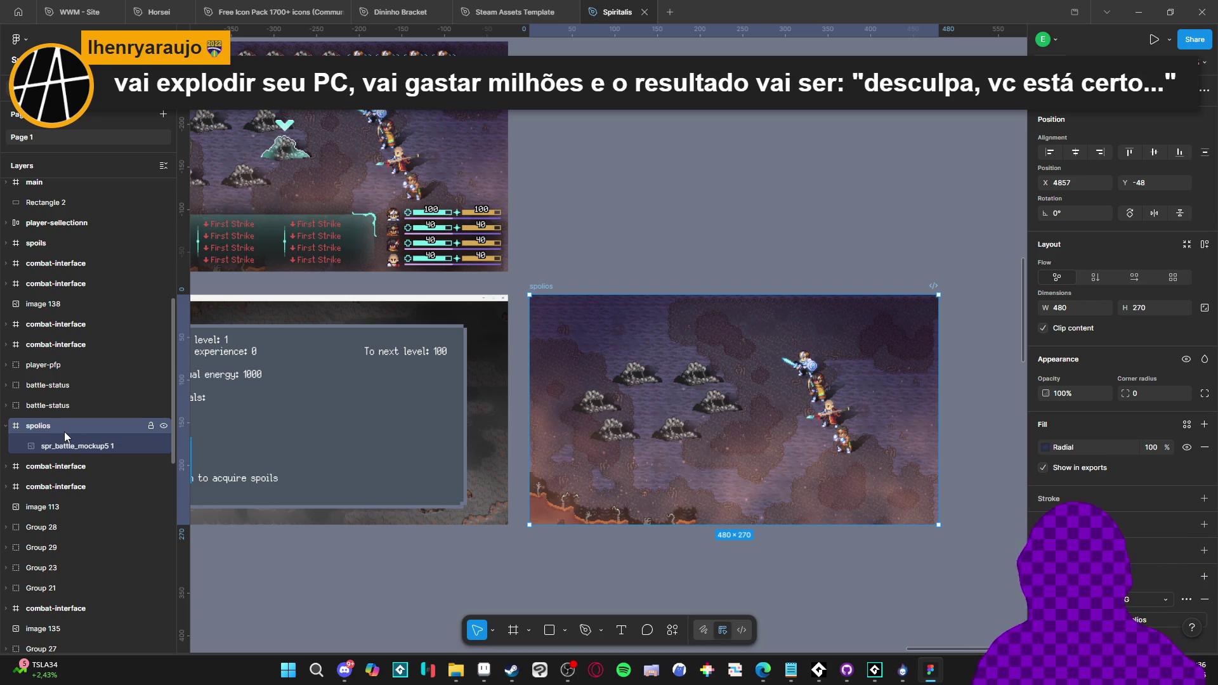
Shift the spolios frame slightly into alignment, deselect it, and bring Aseprite forward
{"action": "scroll", "coordinate": [526, 407], "scroll_direction": "up", "scroll_amount": 2}
{"action": "scroll", "coordinate": [526, 407], "scroll_direction": "right", "scroll_amount": 1}
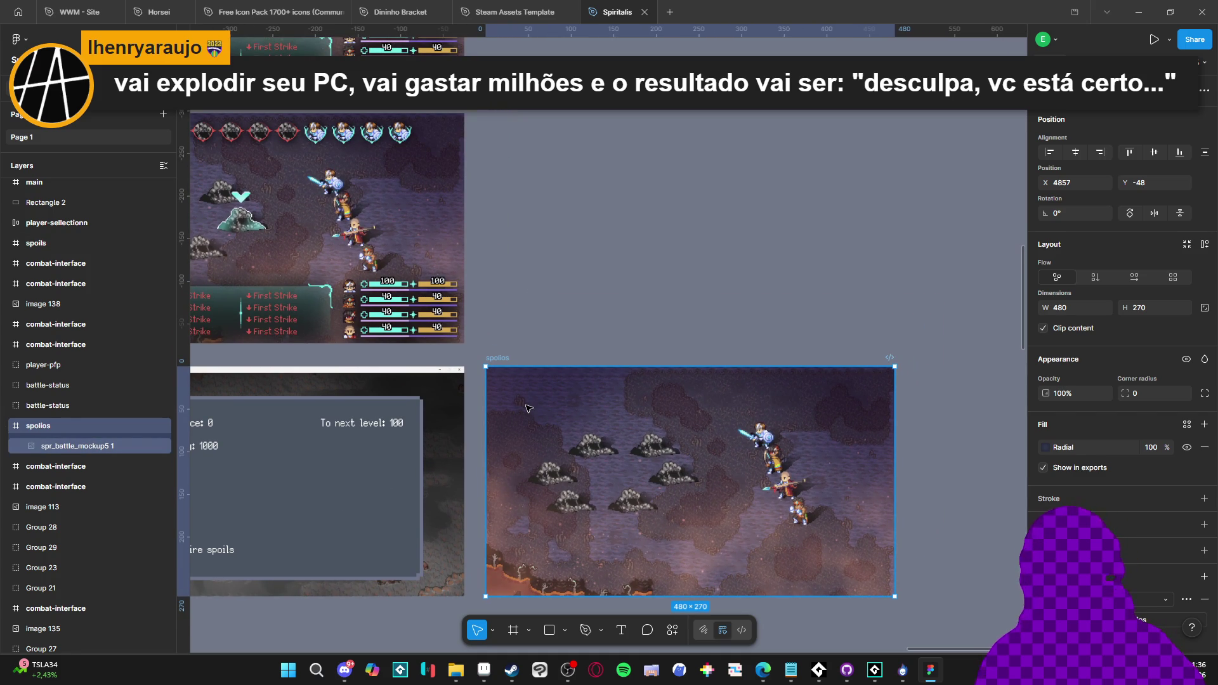
{"action": "mouse_move", "coordinate": [531, 416]}
{"action": "left_mouse_down"}
{"action": "mouse_move", "coordinate": [550, 415]}
{"action": "mouse_move", "coordinate": [519, 417]}
{"action": "mouse_move", "coordinate": [539, 417]}
{"action": "left_mouse_up"}
{"action": "left_click", "coordinate": [582, 334]}
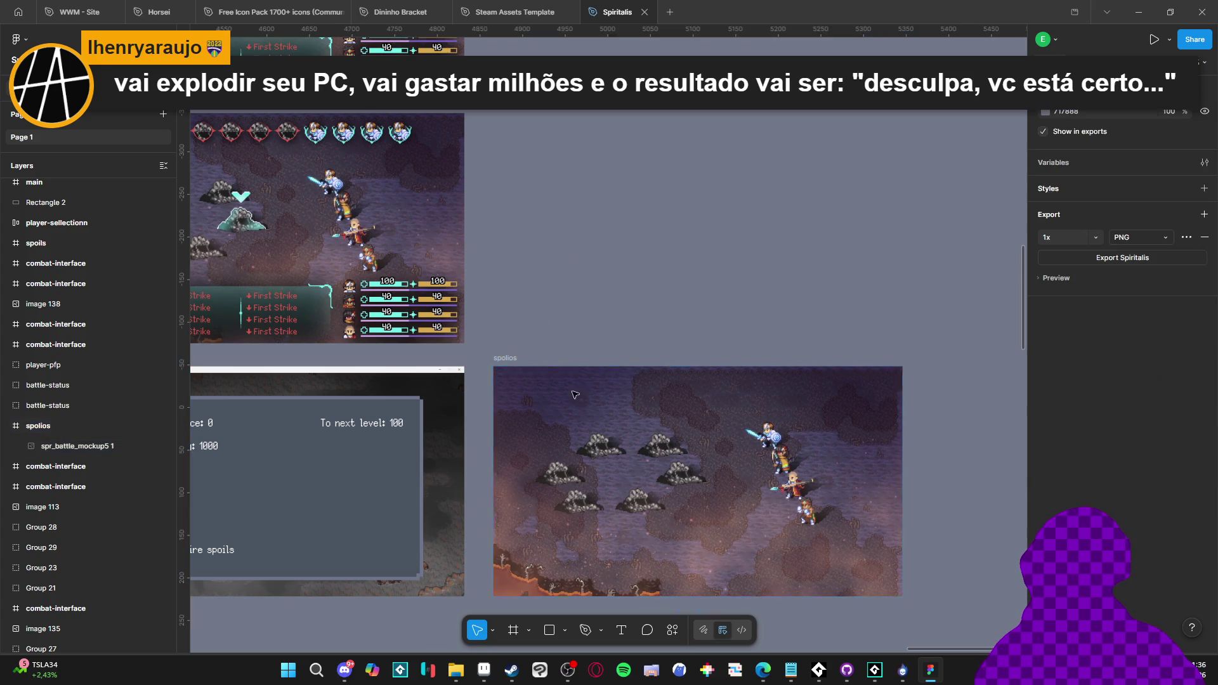
{"action": "left_click", "coordinate": [481, 674]}
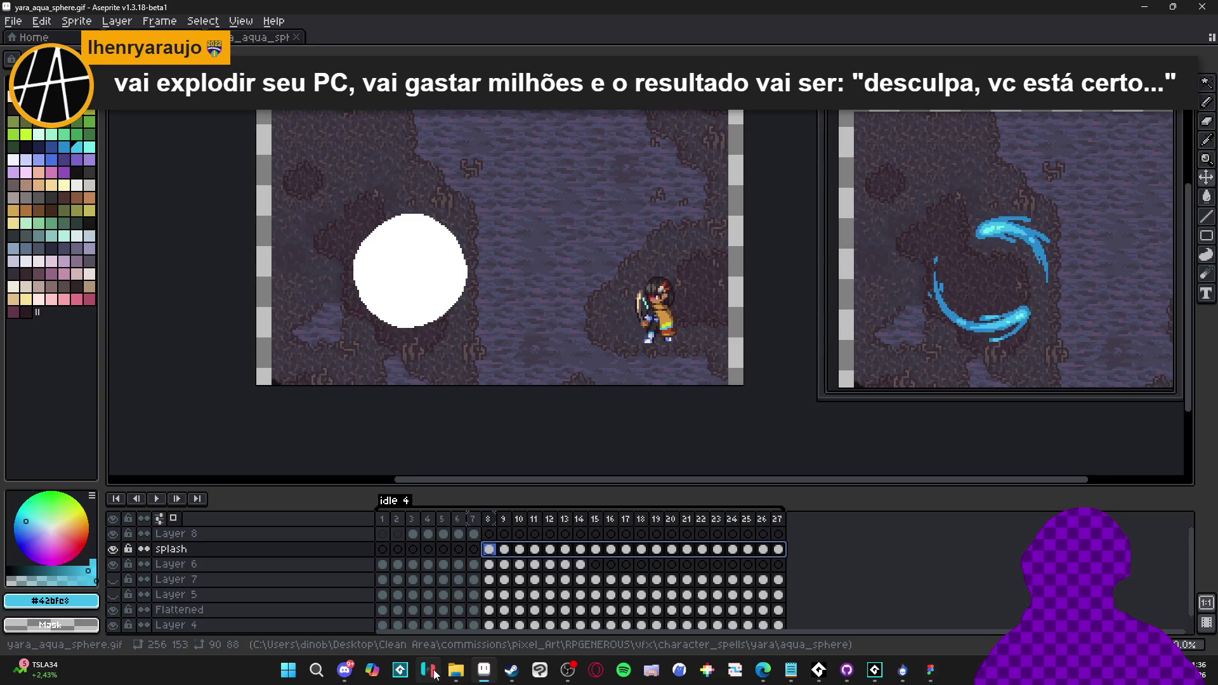
Open interface_mockup.aseprite from the RPGENEROUS interface folder in File Explorer
{"action": "left_click", "coordinate": [457, 671]}
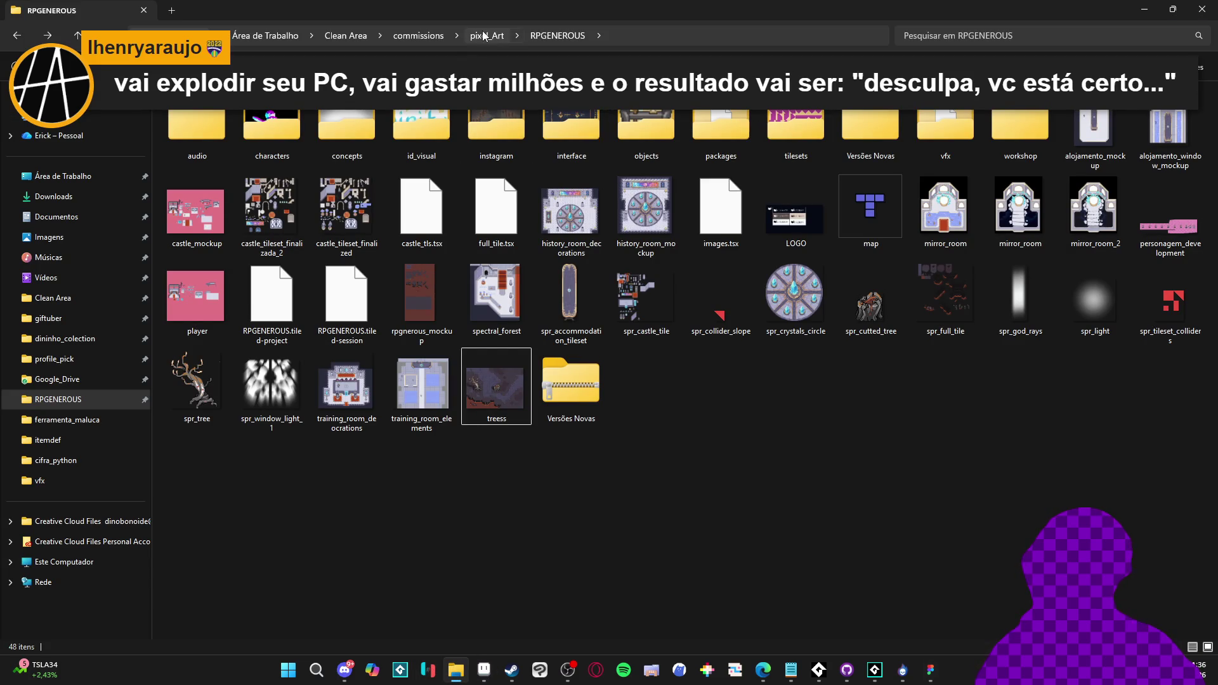
{"action": "double_click", "coordinate": [571, 127]}
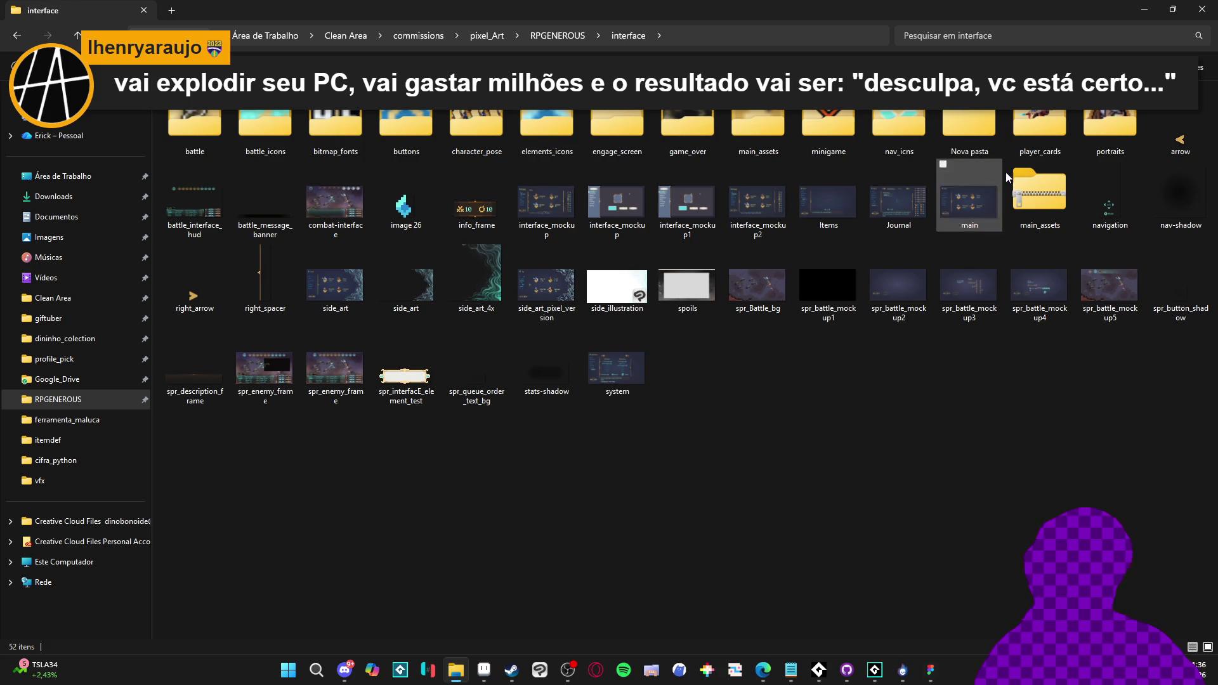
{"action": "double_click", "coordinate": [546, 203]}
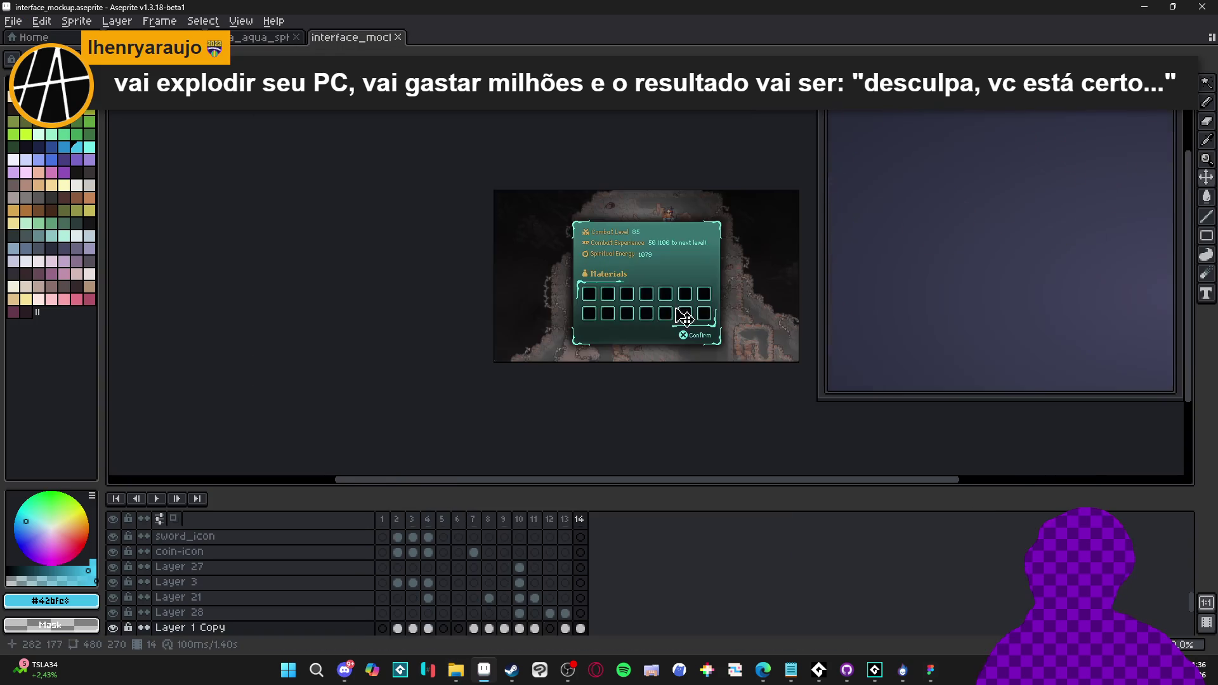
{"action": "scroll", "coordinate": [704, 320], "scroll_direction": "up", "scroll_amount": 1}
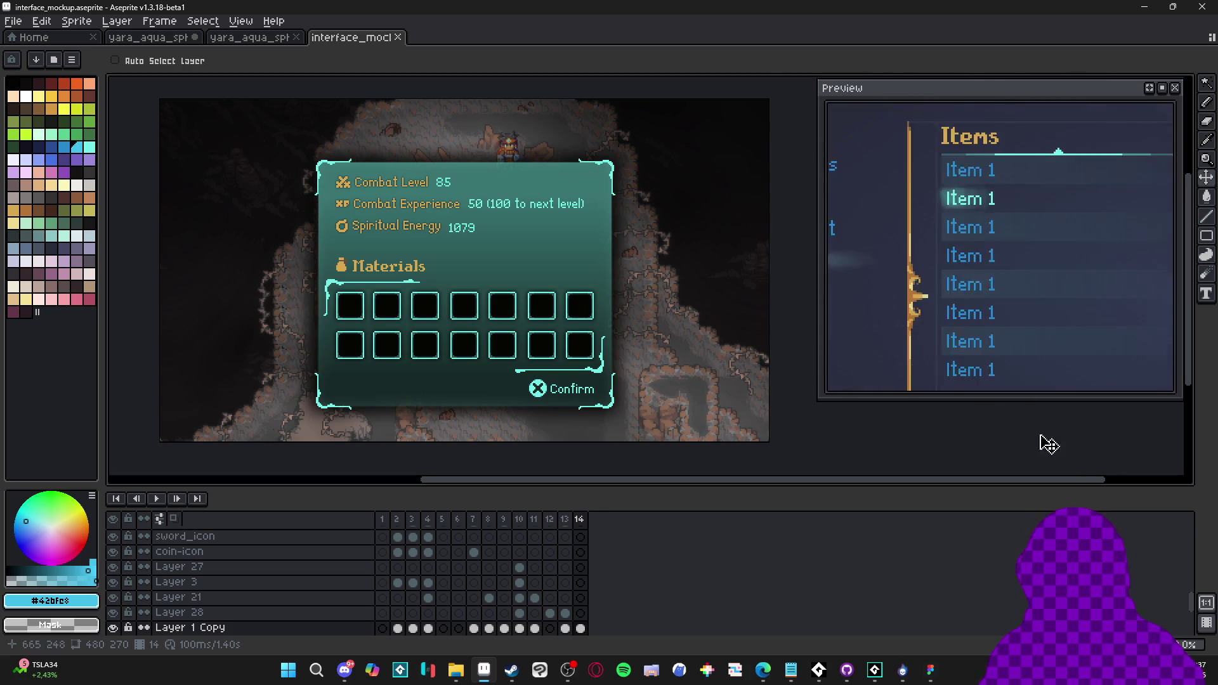
{"action": "left_click", "coordinate": [931, 670]}
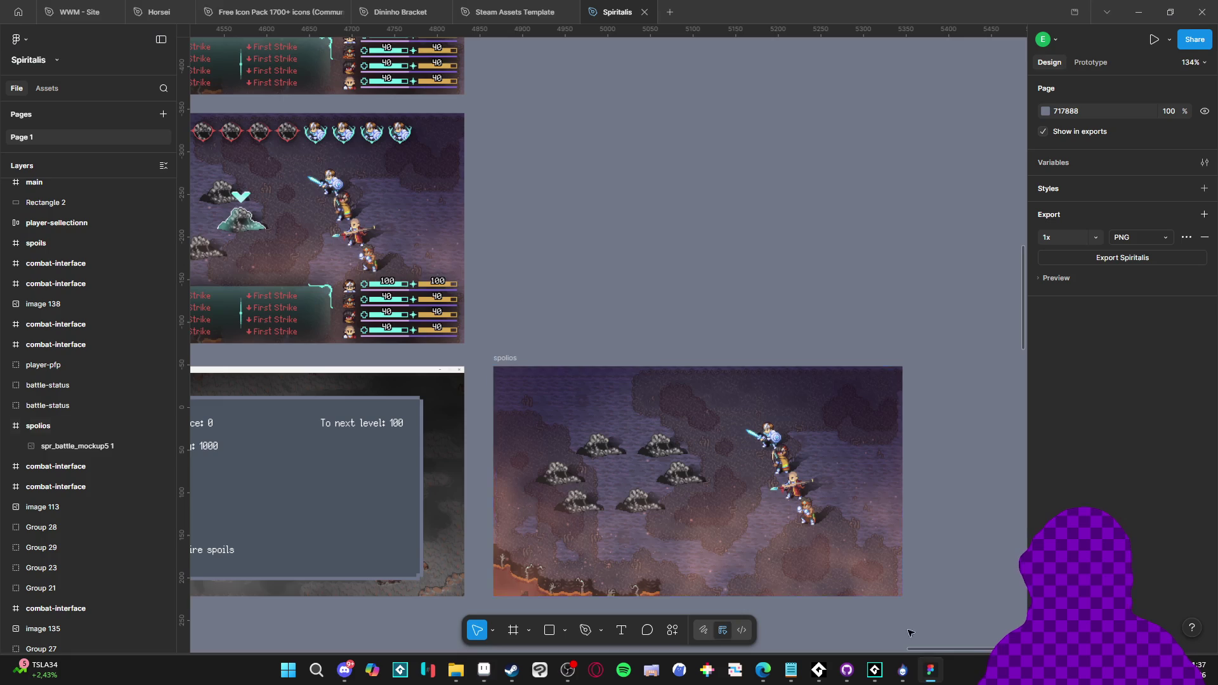
{"action": "left_click", "coordinate": [58, 60]}
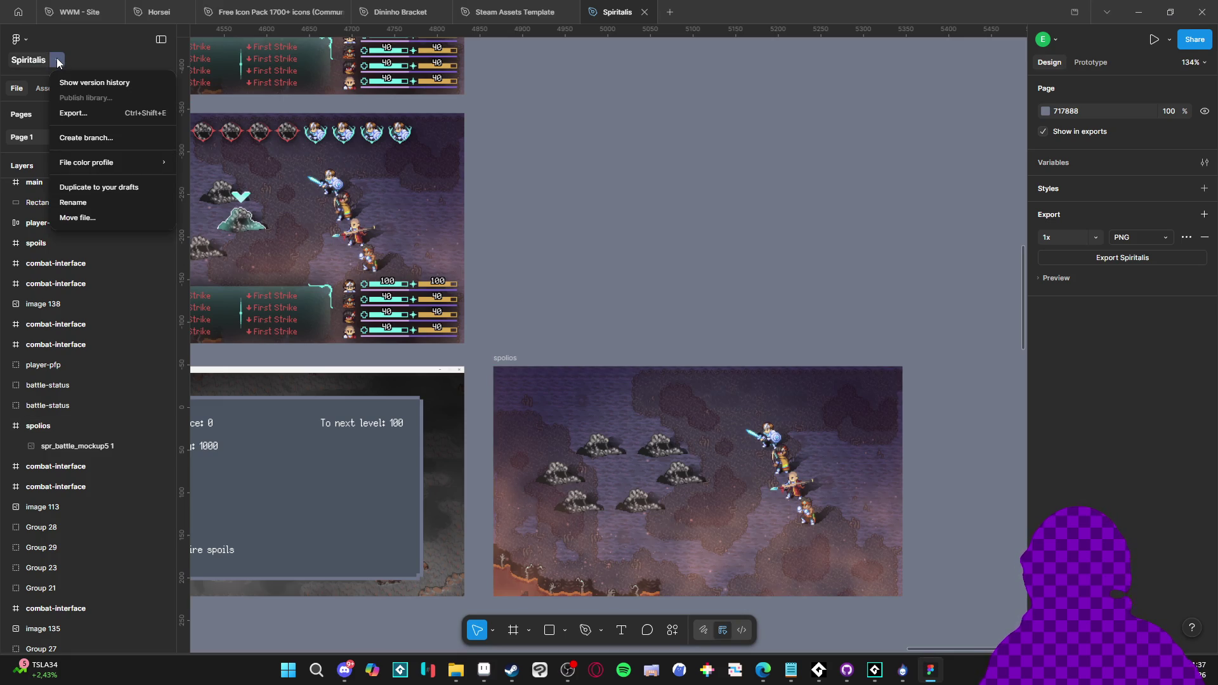
{"action": "left_click", "coordinate": [16, 39]}
{"action": "left_click", "coordinate": [16, 39]}
{"action": "mouse_move", "coordinate": [69, 184]}
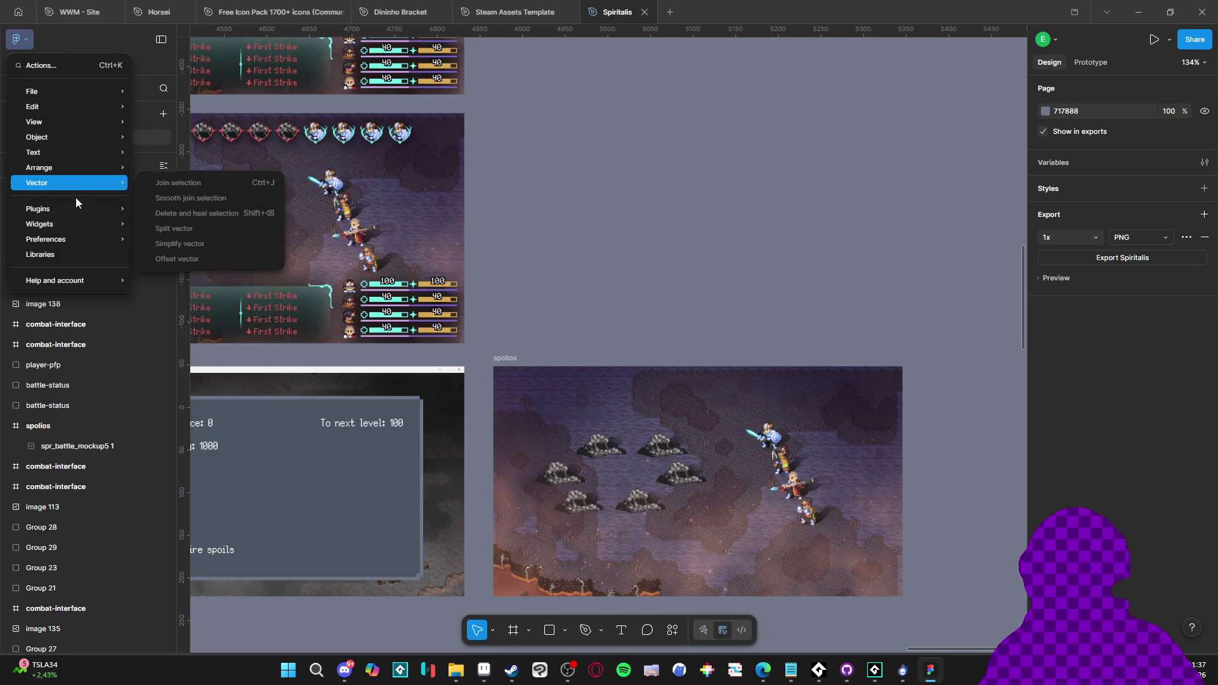
{"action": "mouse_move", "coordinate": [78, 215]}
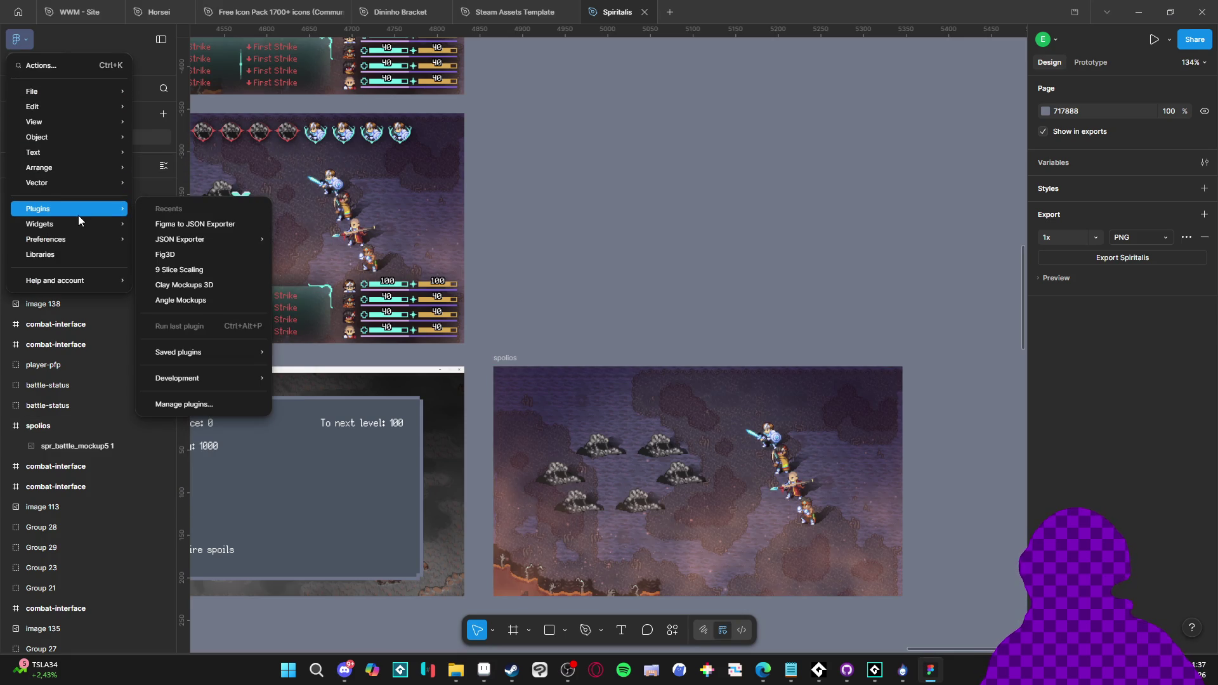
{"action": "left_click", "coordinate": [710, 291]}
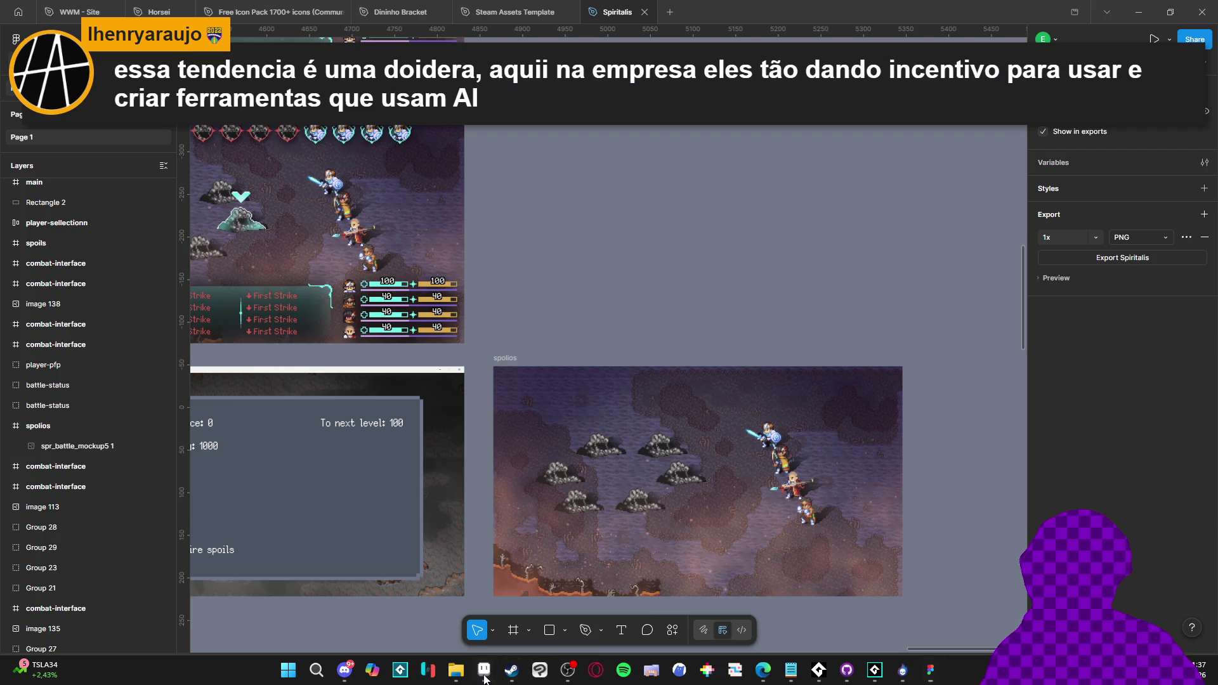
Bring Aseprite forward and hide Layer 5, which holds the black Materials slot boxes
{"action": "left_click", "coordinate": [490, 675]}
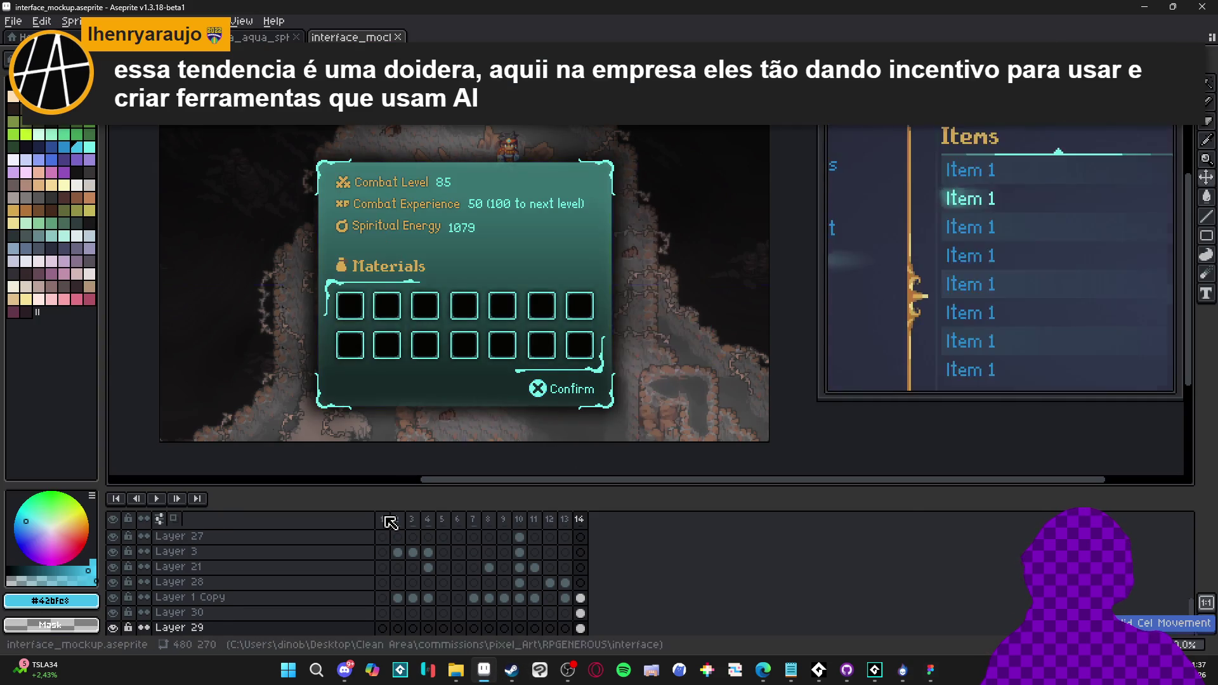
{"action": "scroll", "coordinate": [353, 342], "scroll_direction": "up", "scroll_amount": 2}
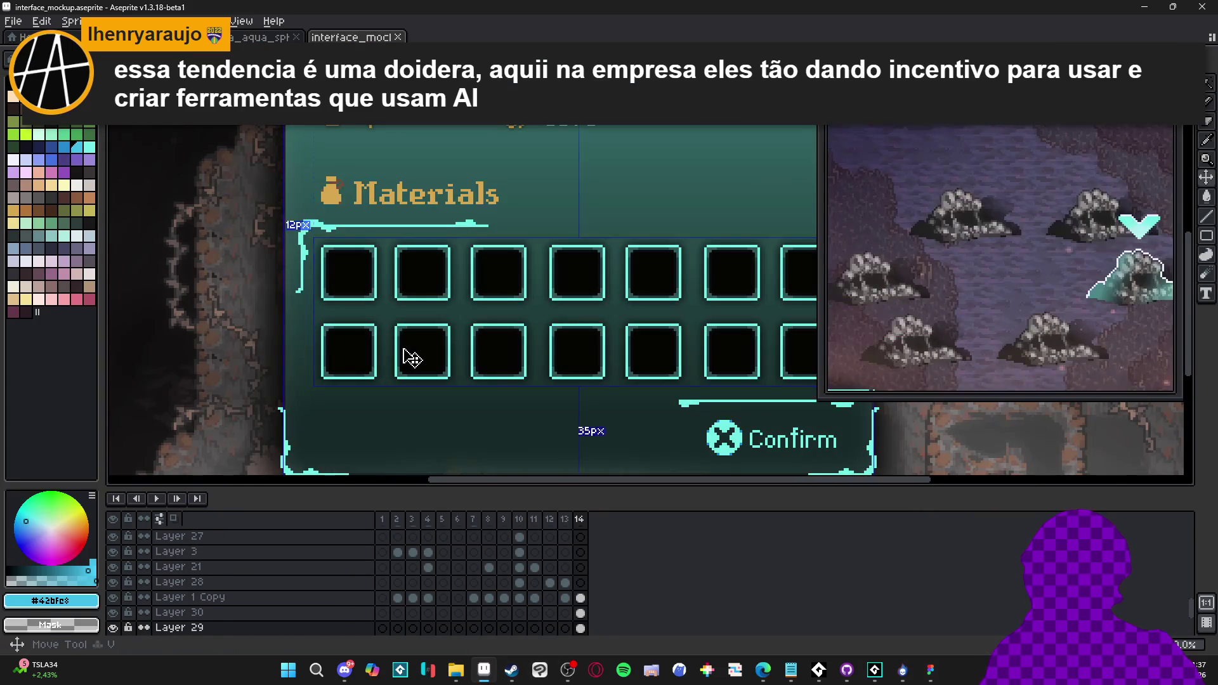
{"action": "left_click", "coordinate": [400, 357], "text": "ctrl"}
{"action": "scroll", "coordinate": [394, 361], "scroll_direction": "down", "scroll_amount": 1}
{"action": "left_click", "coordinate": [113, 534]}
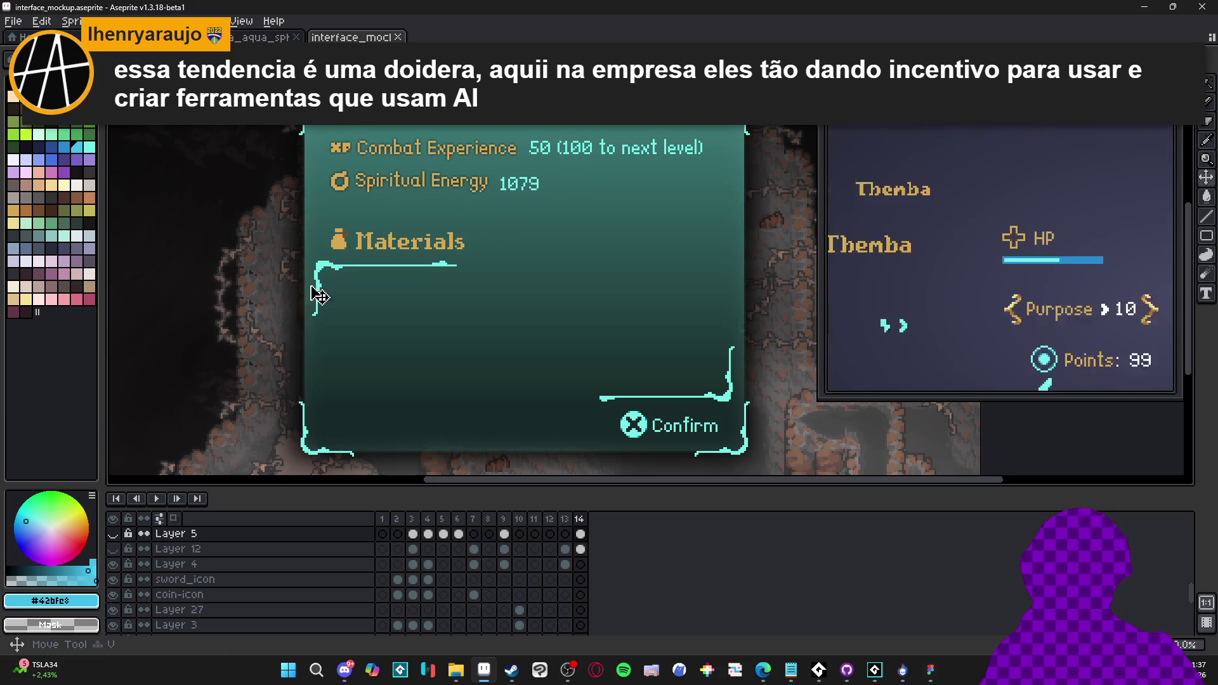
Select Layer 6, the Materials frame-border layer, and test-move it, undoing the move
{"action": "scroll", "coordinate": [314, 298], "scroll_direction": "up", "scroll_amount": 1}
{"action": "left_click", "coordinate": [331, 273], "text": "ctrl"}
{"action": "scroll", "coordinate": [331, 273], "scroll_direction": "down", "scroll_amount": 2}
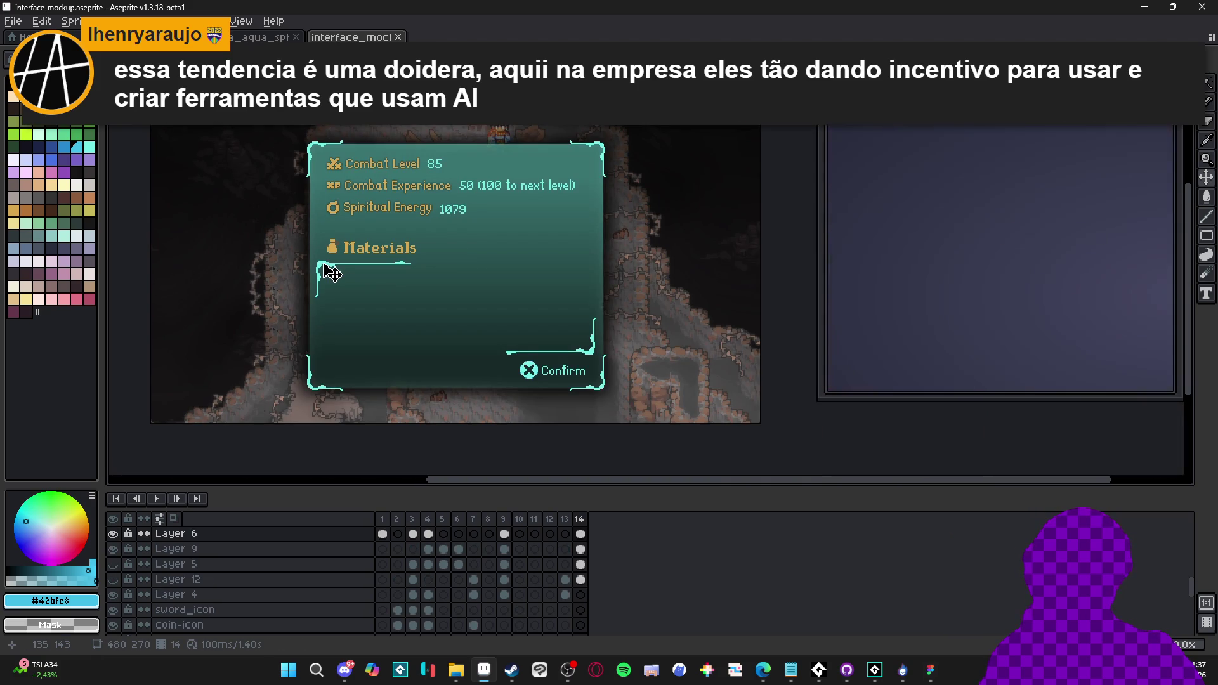
{"action": "scroll", "coordinate": [331, 273], "scroll_direction": "up", "scroll_amount": 1}
{"action": "left_click_drag", "start_coordinate": [332, 273], "coordinate": [357, 298]}
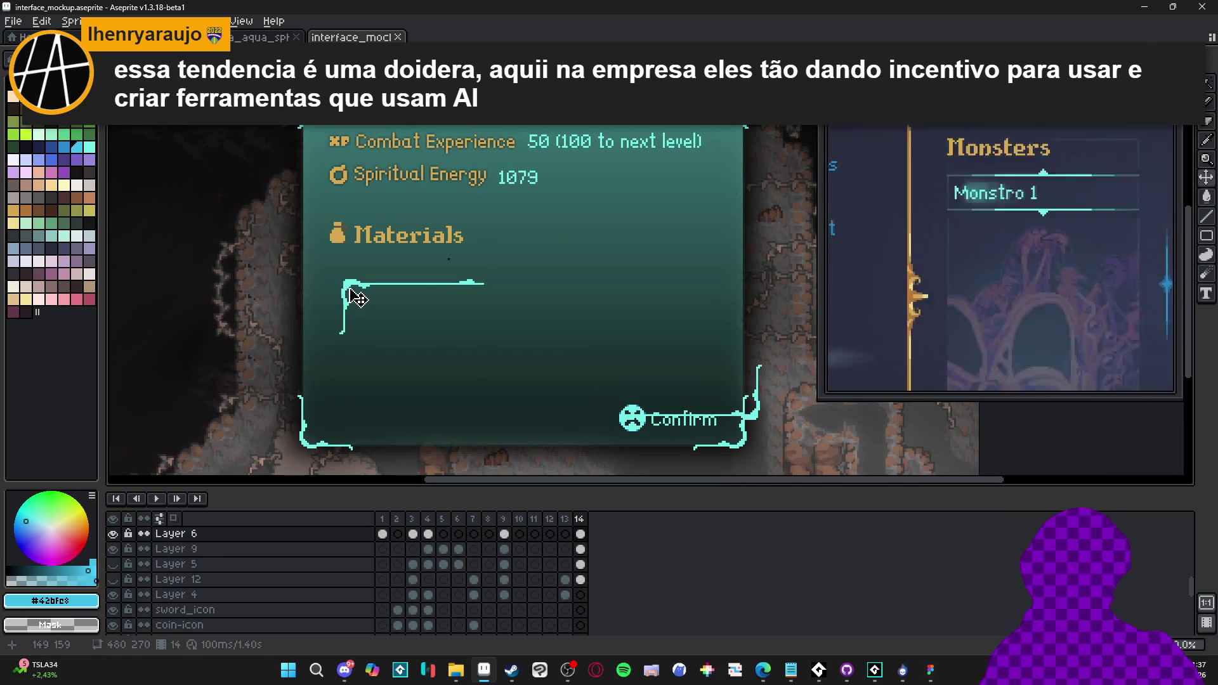
{"action": "key", "text": "ctrl+z"}
{"action": "key", "text": "m"}
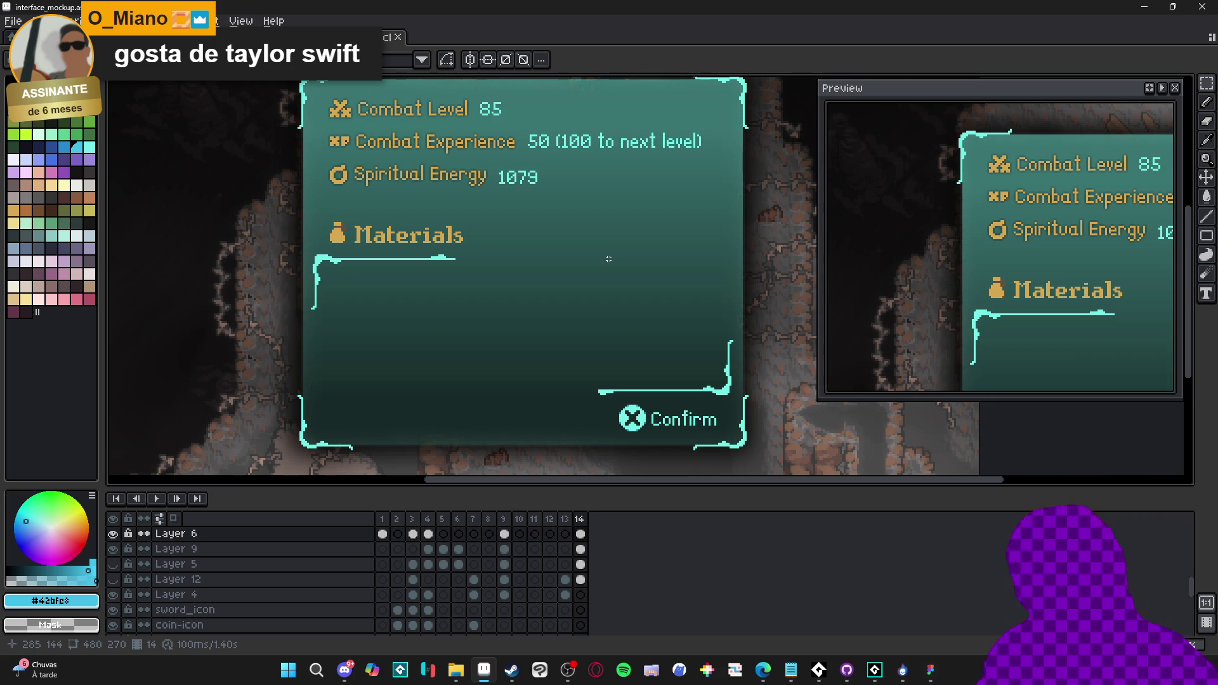
Marquee-select the area around the cyan Materials frame border and copy it
{"action": "scroll", "coordinate": [256, 329], "scroll_direction": "up", "scroll_amount": 1}
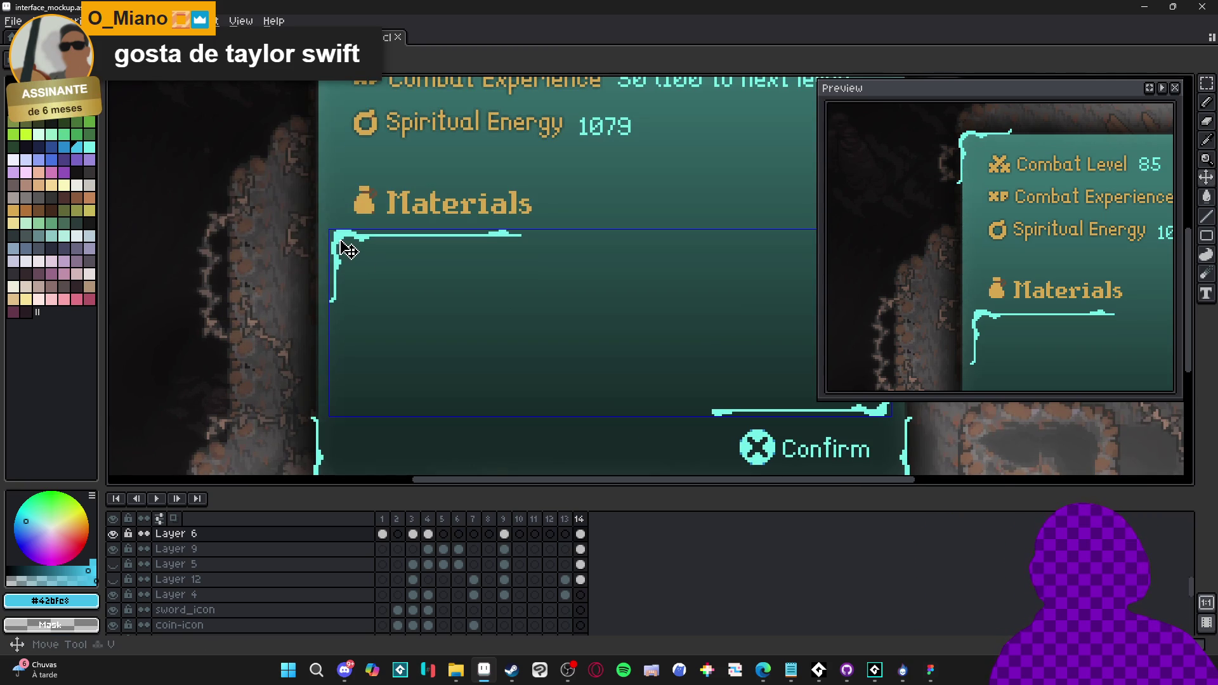
{"action": "scroll", "coordinate": [342, 247], "scroll_direction": "down", "scroll_amount": 2}
{"action": "scroll", "coordinate": [286, 235], "scroll_direction": "right", "scroll_amount": 2}
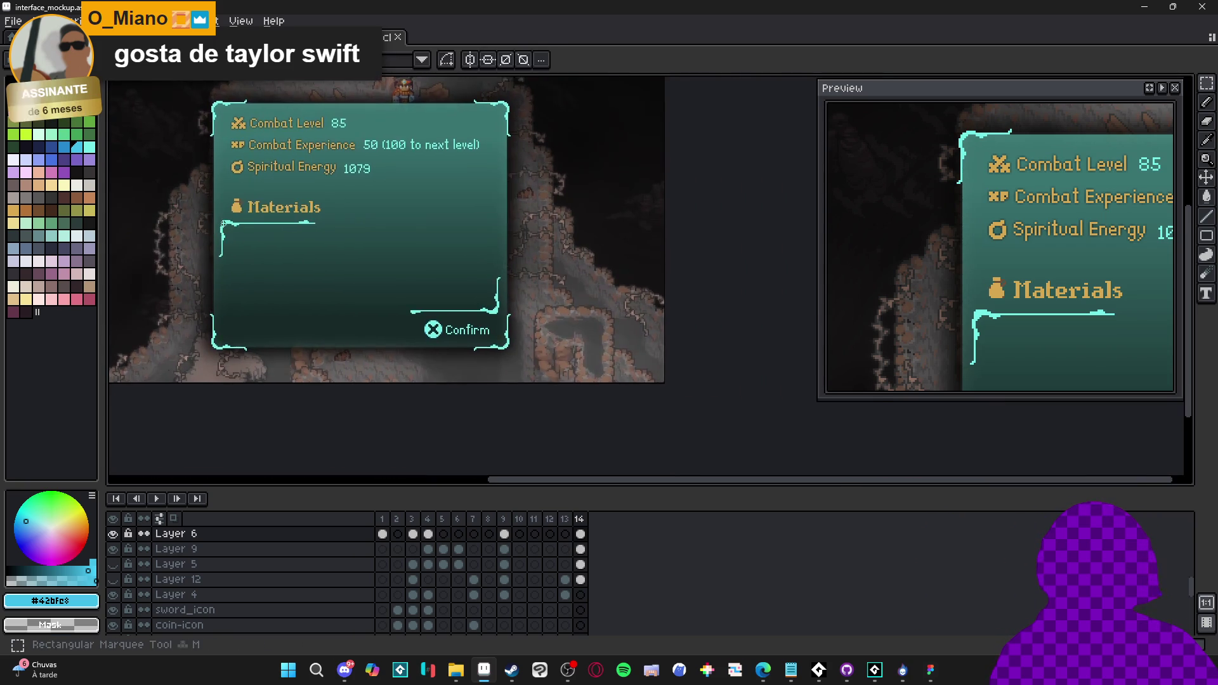
{"action": "scroll", "coordinate": [212, 203], "scroll_direction": "up", "scroll_amount": 1}
{"action": "mouse_move", "coordinate": [212, 214]}
{"action": "left_mouse_down"}
{"action": "mouse_move", "coordinate": [422, 316]}
{"action": "mouse_move", "coordinate": [642, 367]}
{"action": "left_mouse_up"}
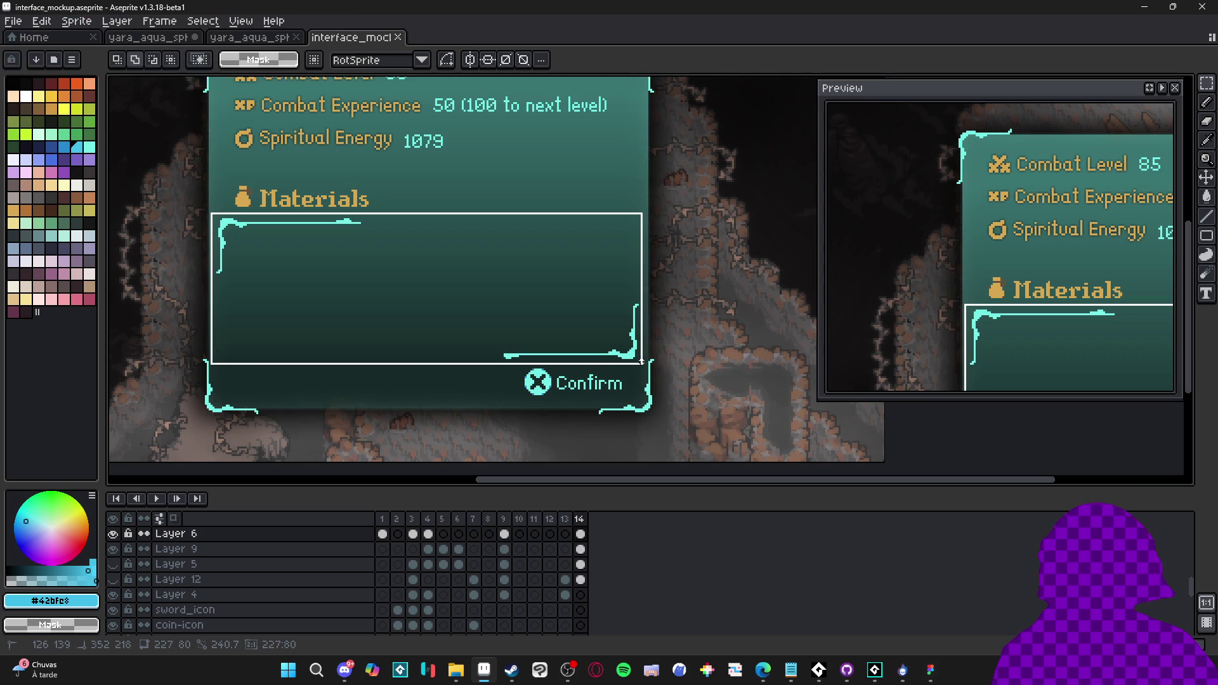
{"action": "key", "text": "ctrl+c"}
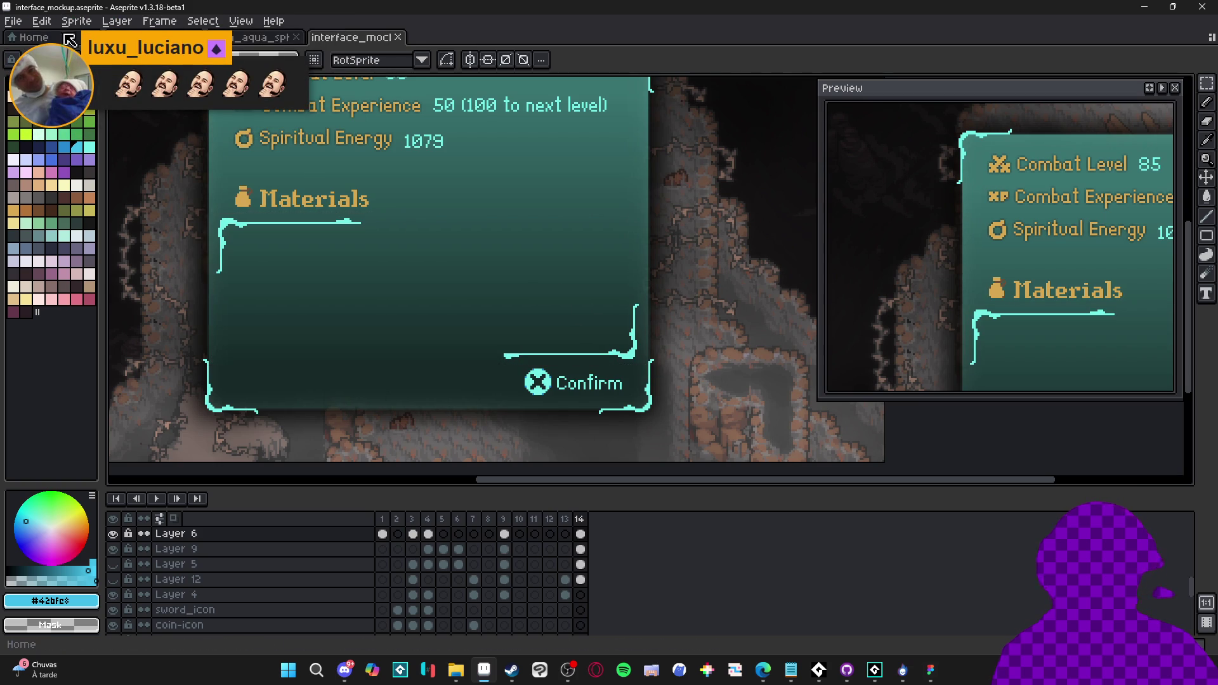
Paste the border into a new clipboard-sized sprite, then trim it to 222x74
{"action": "key", "text": "alt+f"}
{"action": "key", "text": "n"}
{"action": "left_click", "coordinate": [571, 469]}
{"action": "key", "text": "ctrl+v"}
{"action": "scroll", "coordinate": [696, 315], "scroll_direction": "up", "scroll_amount": 2}
{"action": "key", "text": "Return"}
{"action": "left_click", "coordinate": [76, 21]}
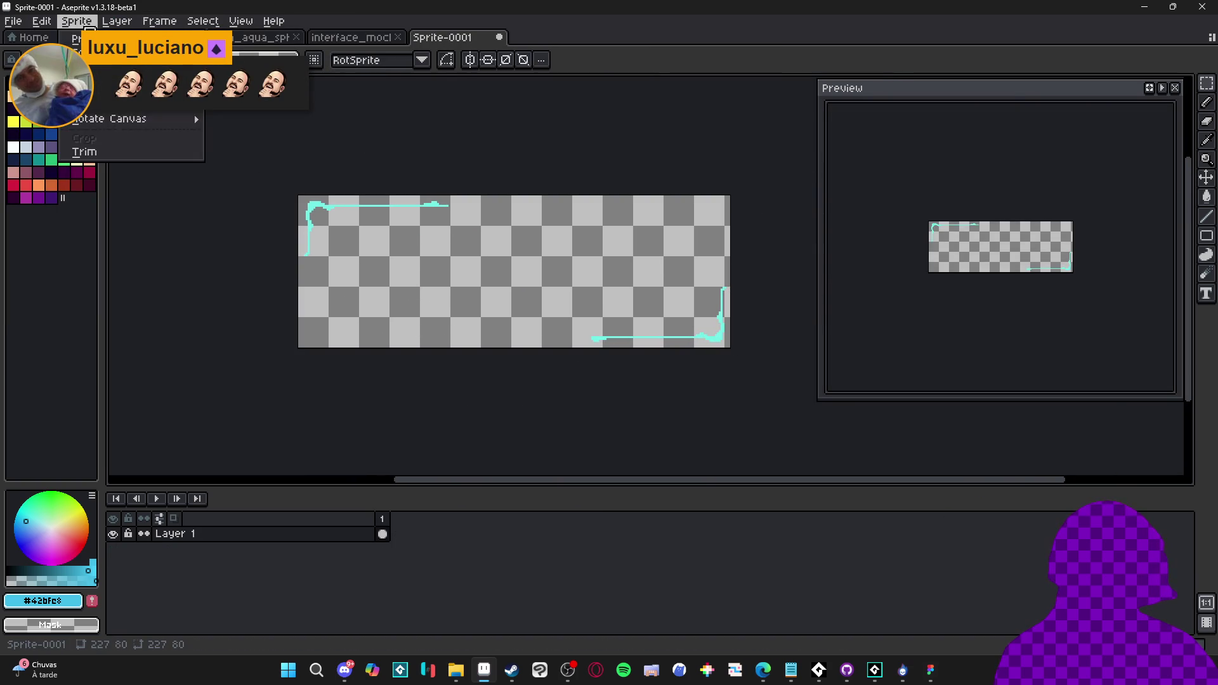
{"action": "left_click", "coordinate": [125, 152]}
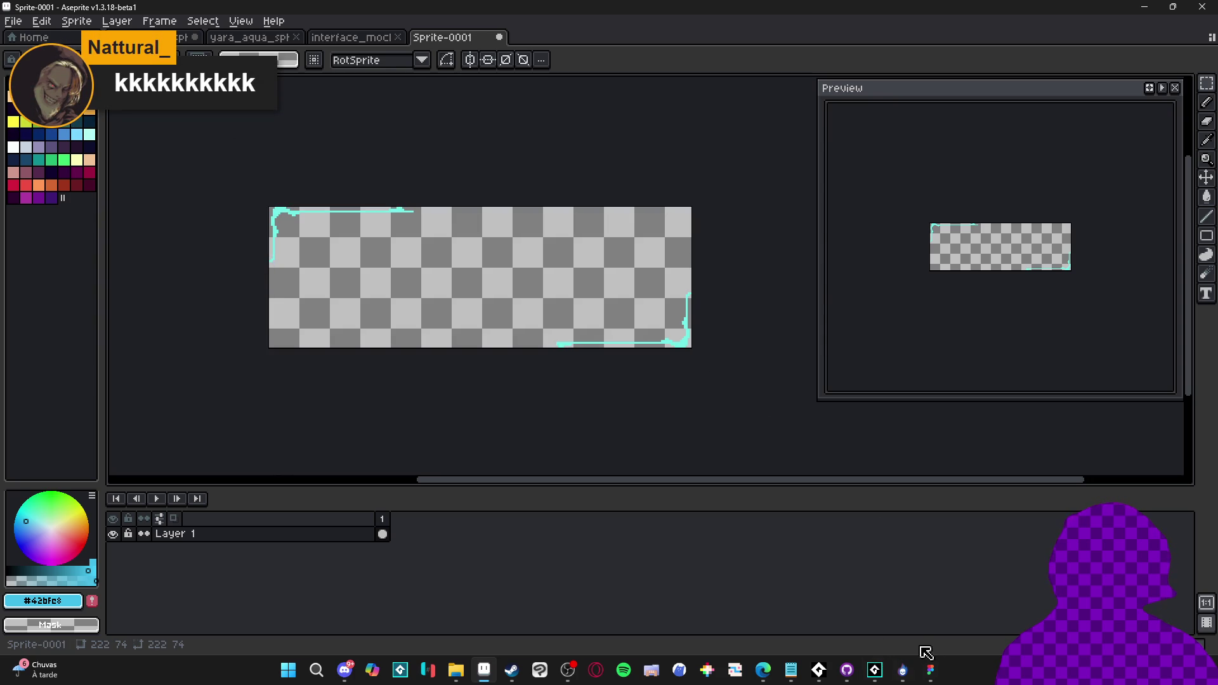
Paste the trimmed border image into Figma and place it just above the spolios frame
{"action": "left_click", "coordinate": [930, 670]}
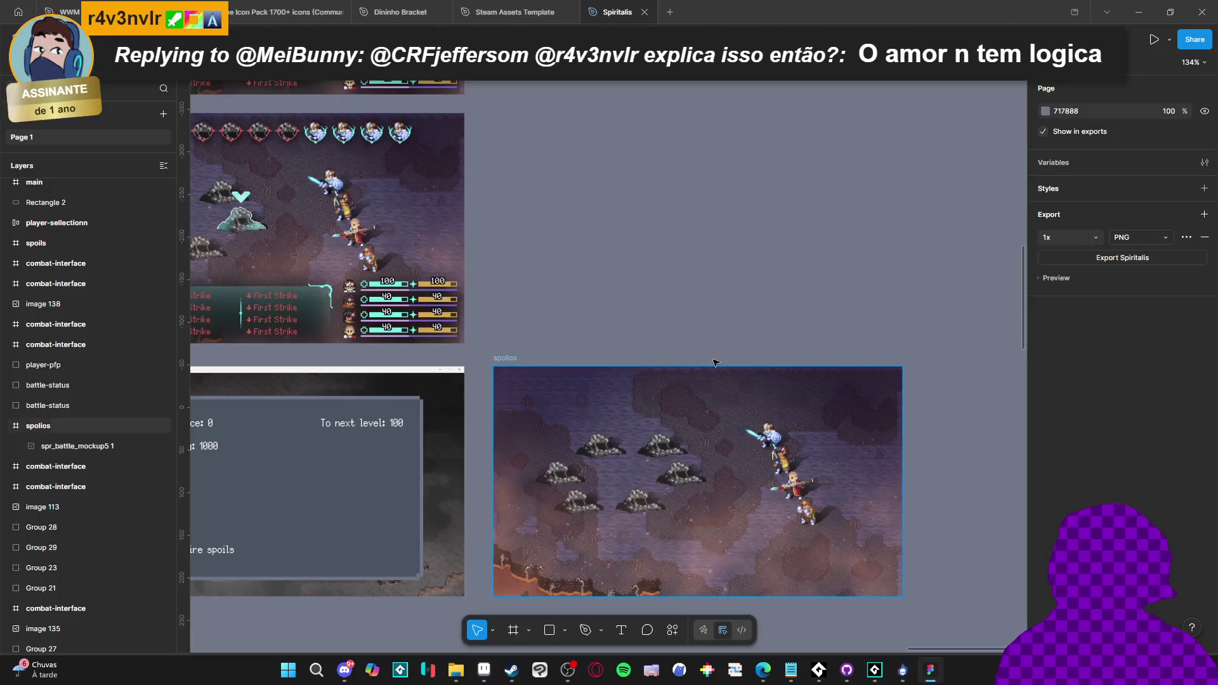
{"action": "scroll", "coordinate": [677, 245], "scroll_direction": "up", "scroll_amount": 3}
{"action": "key", "text": "ctrl+v"}
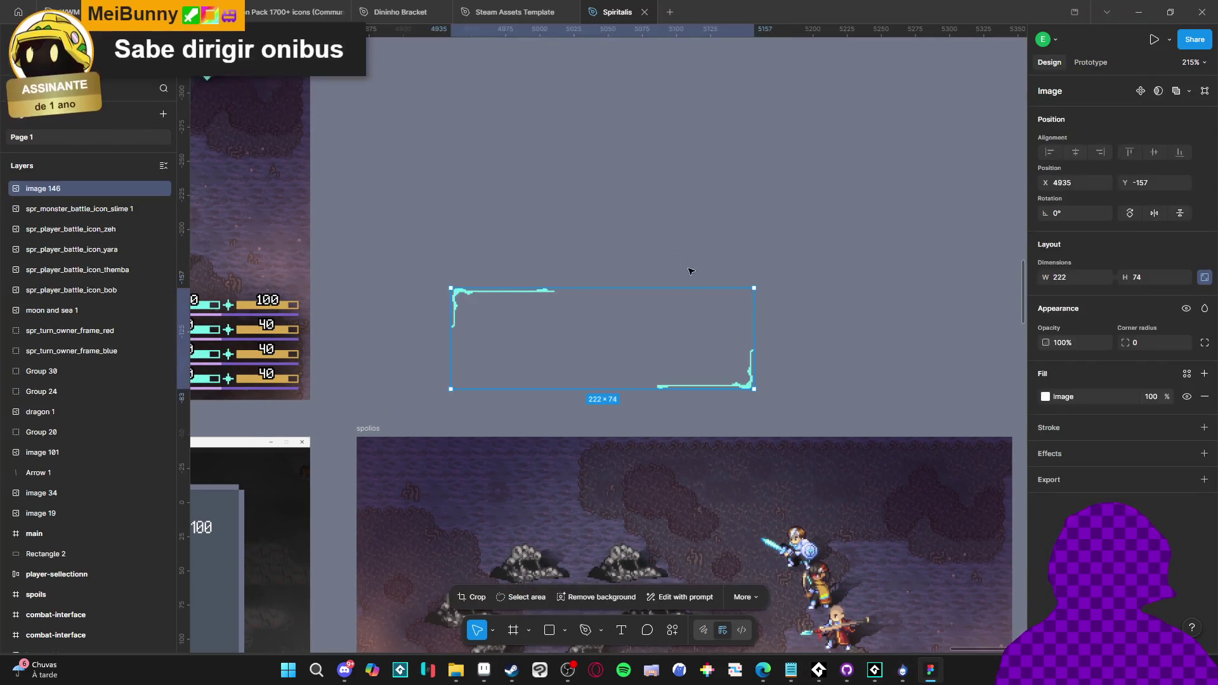
{"action": "left_click_drag", "start_coordinate": [710, 368], "coordinate": [730, 332]}
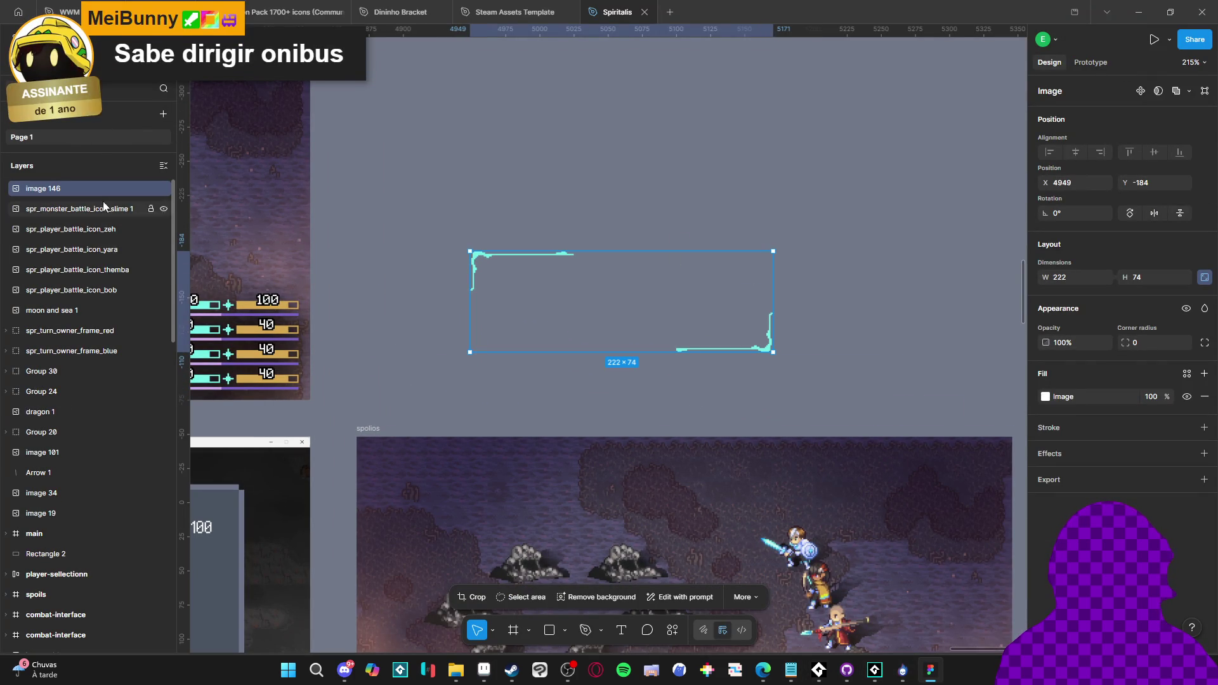
Browse Figma's main menu for the slicing plugin, then dismiss the menus
{"action": "left_click", "coordinate": [19, 38]}
{"action": "mouse_move", "coordinate": [72, 190]}
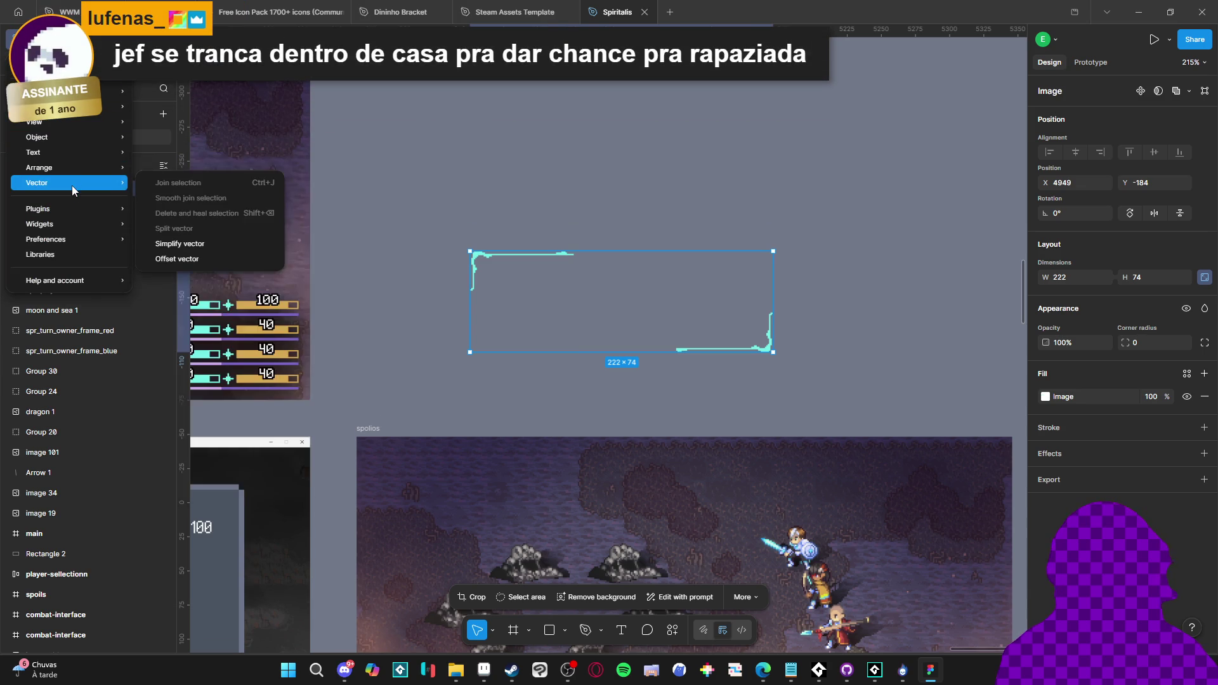
{"action": "mouse_move", "coordinate": [79, 138]}
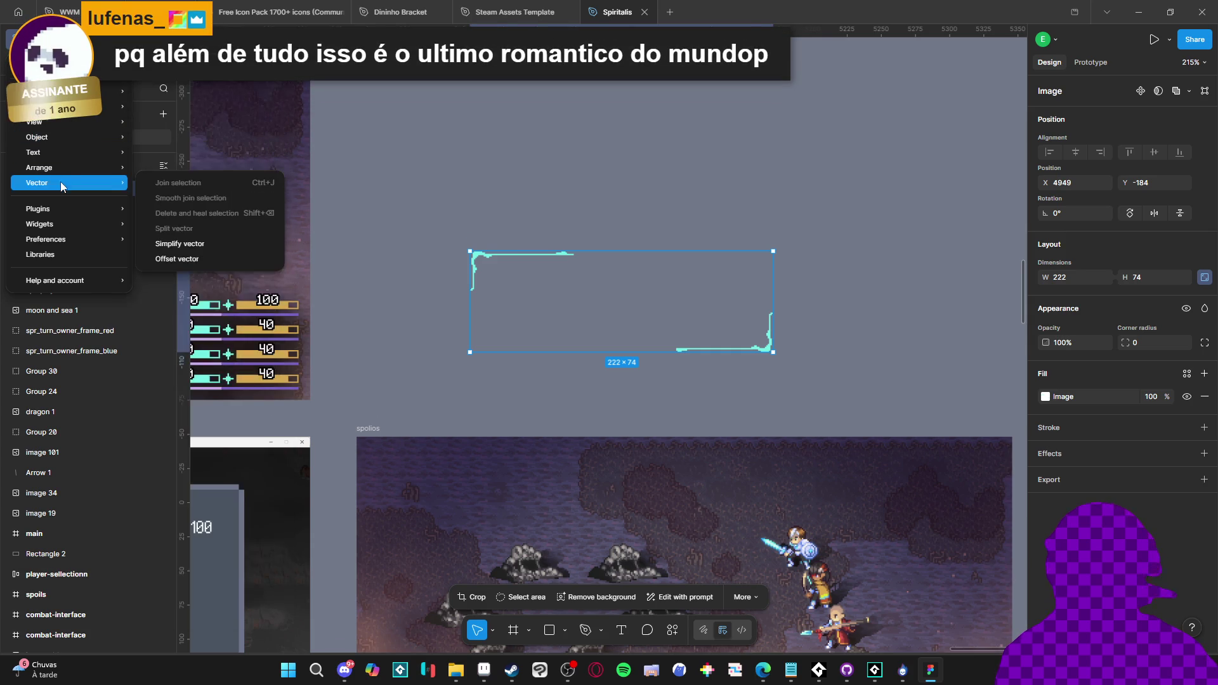
{"action": "key", "text": "Escape"}
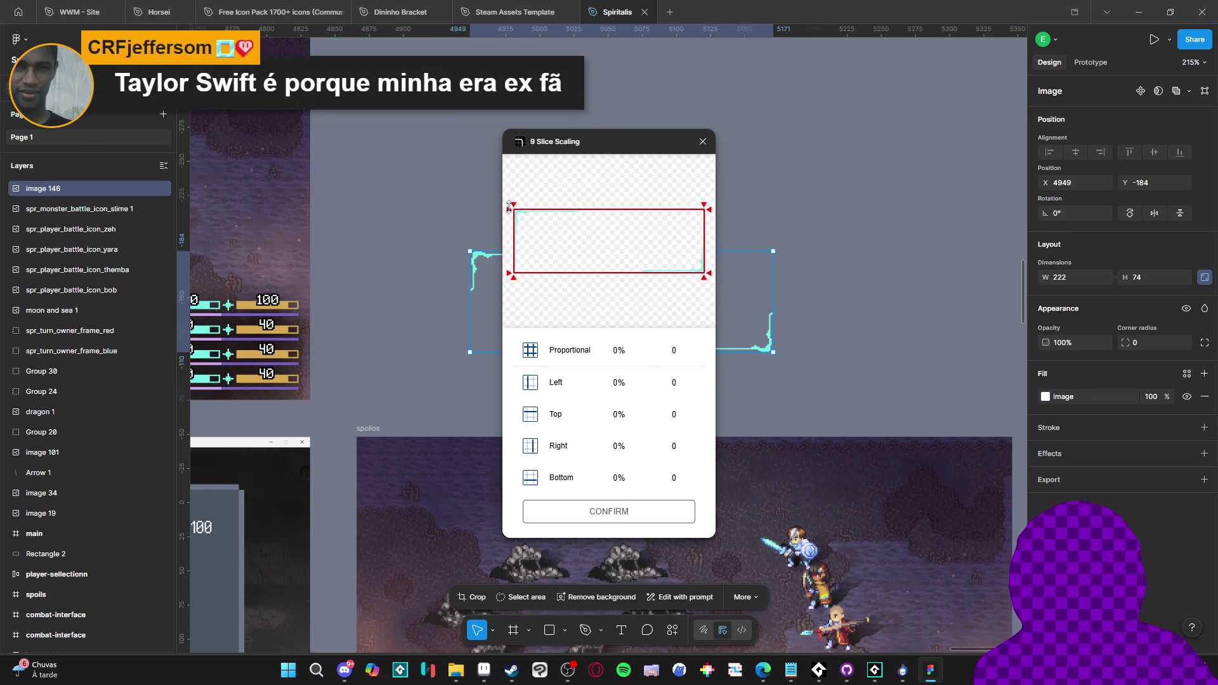
Drag the 9 Slice Scaling plugin's left slice guide to 36% (79.9)
{"action": "left_click_drag", "start_coordinate": [516, 205], "coordinate": [583, 206]}
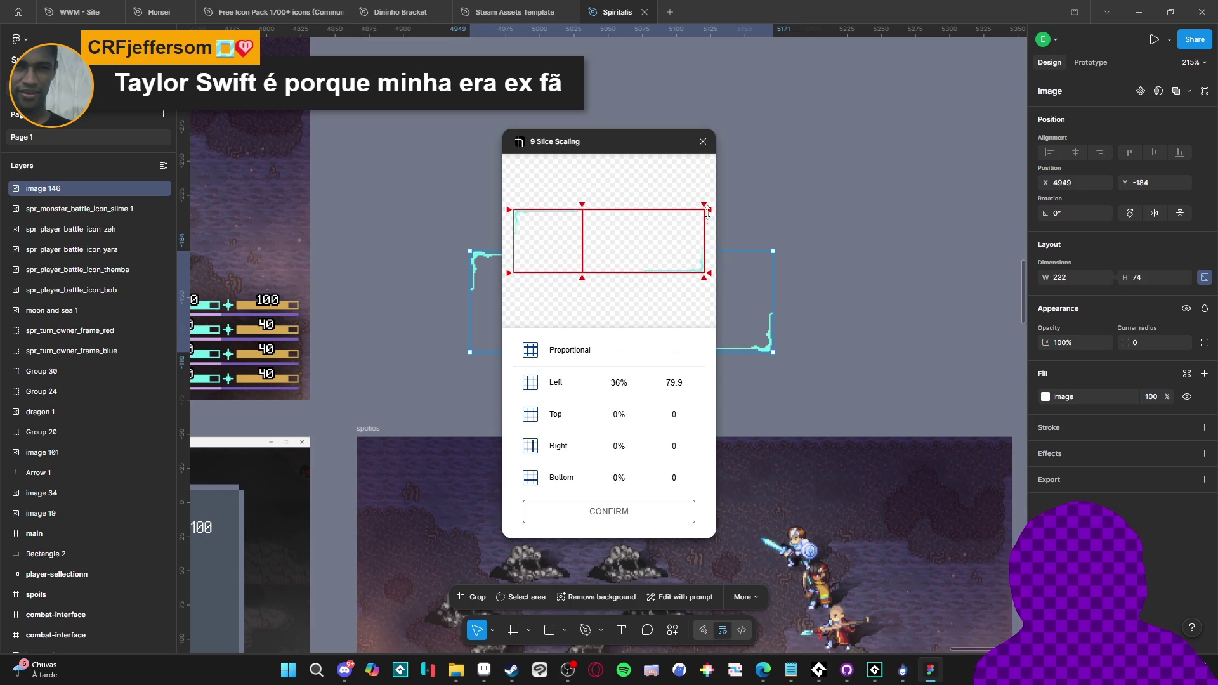